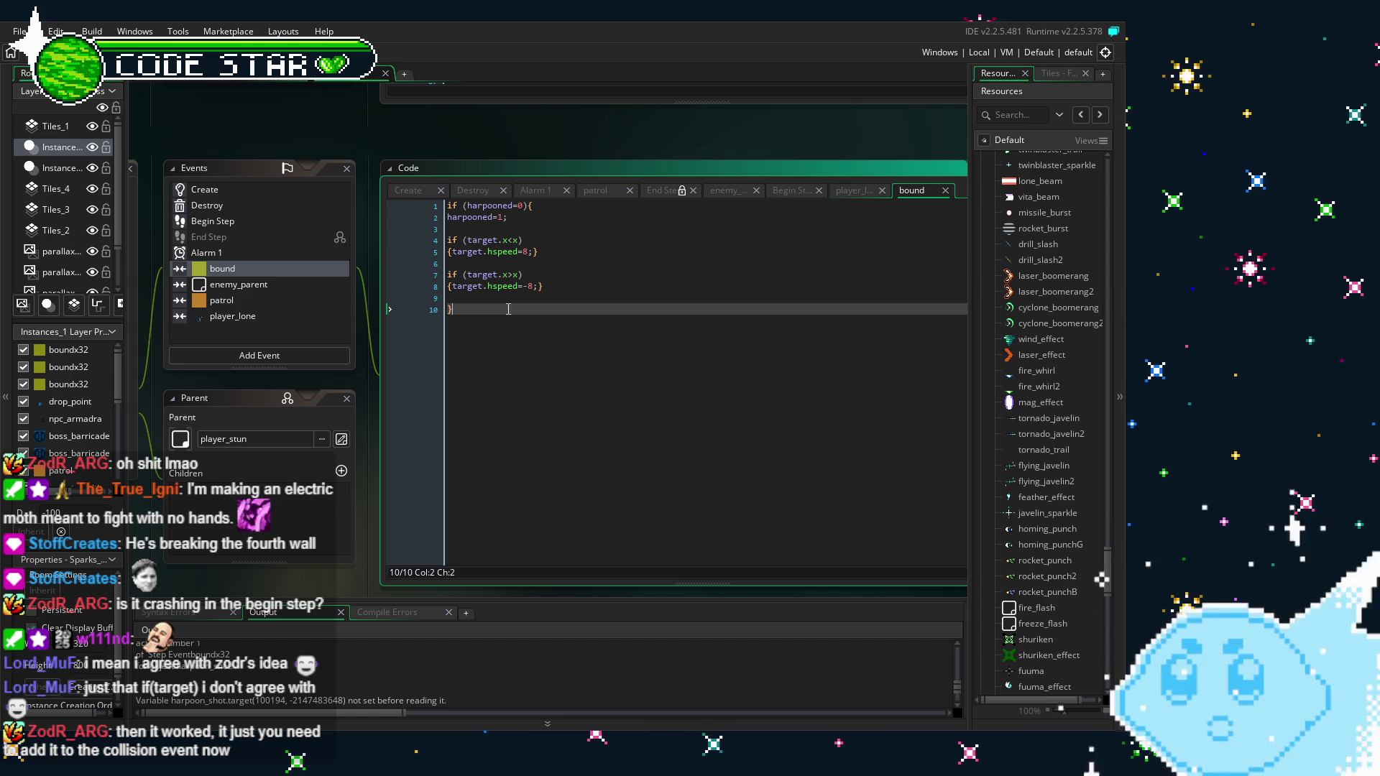
# Insert an 'if (target)' line above the bound event's two hspeed checks
pyautogui.click(256, 285)
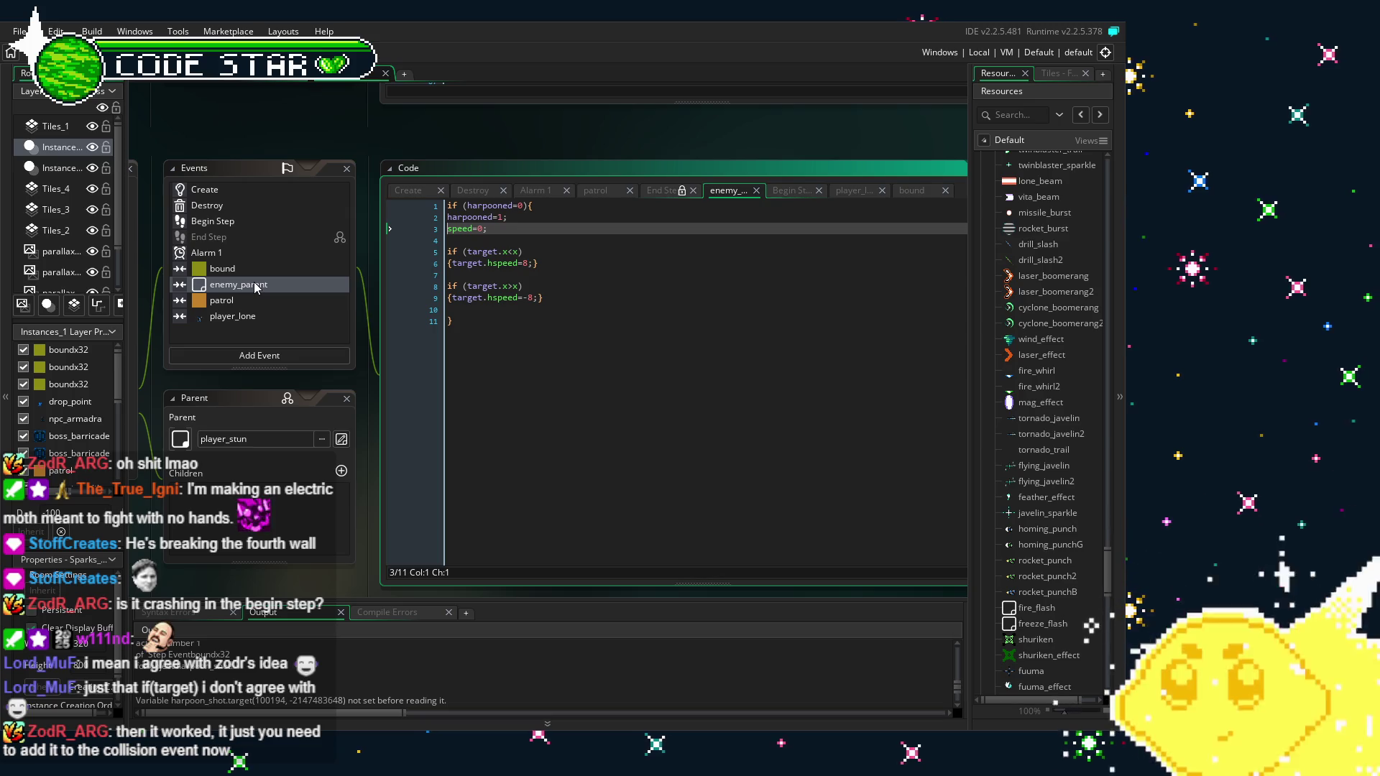
pyautogui.click(223, 268)
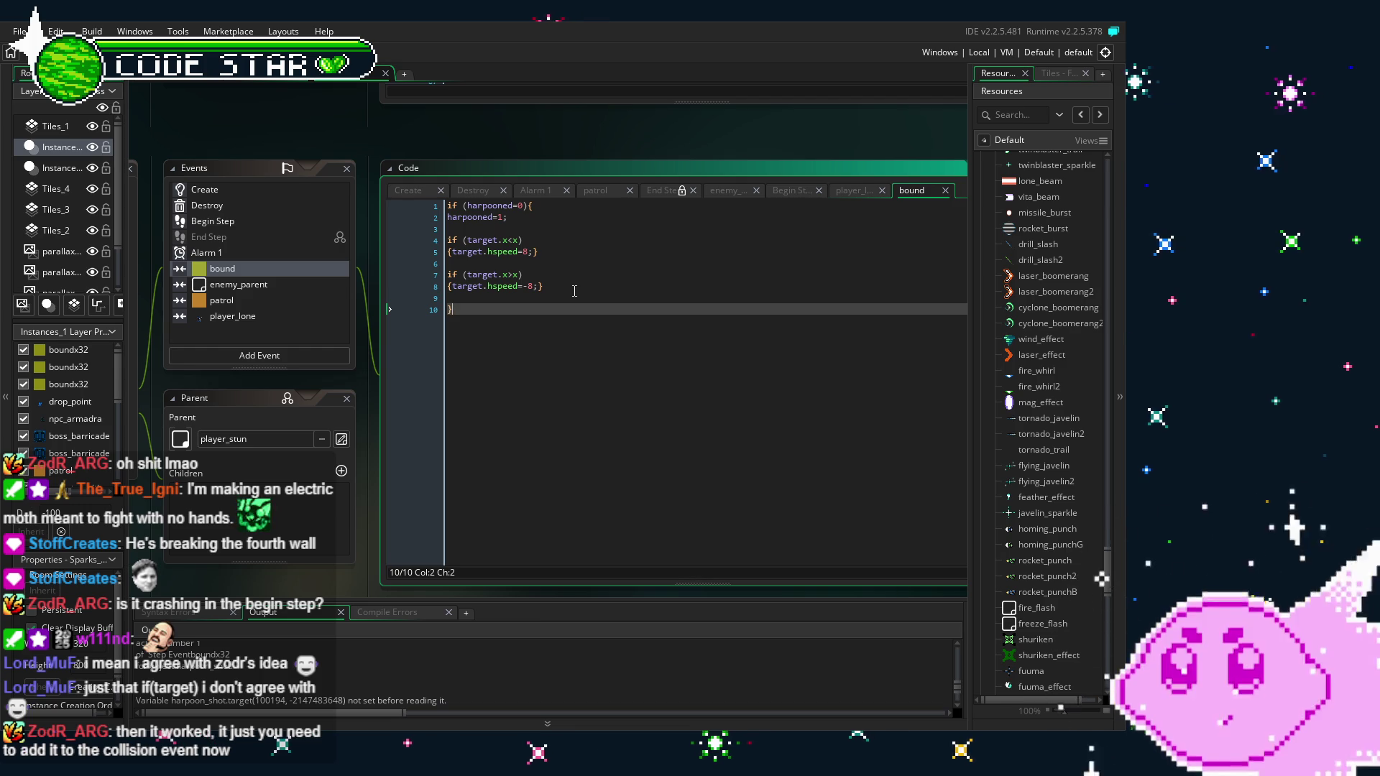
pyautogui.click(453, 230)
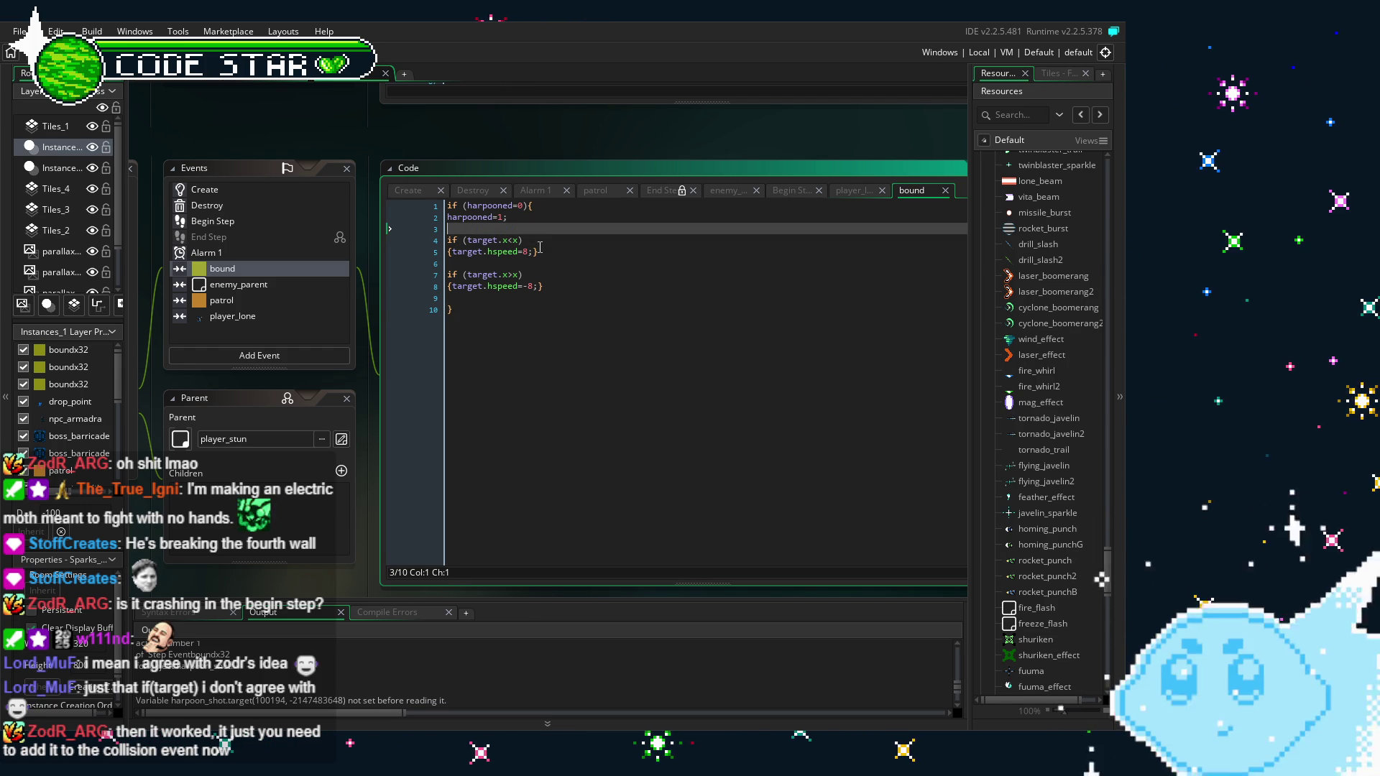
pyautogui.press('Return')
pyautogui.write('if (target)')
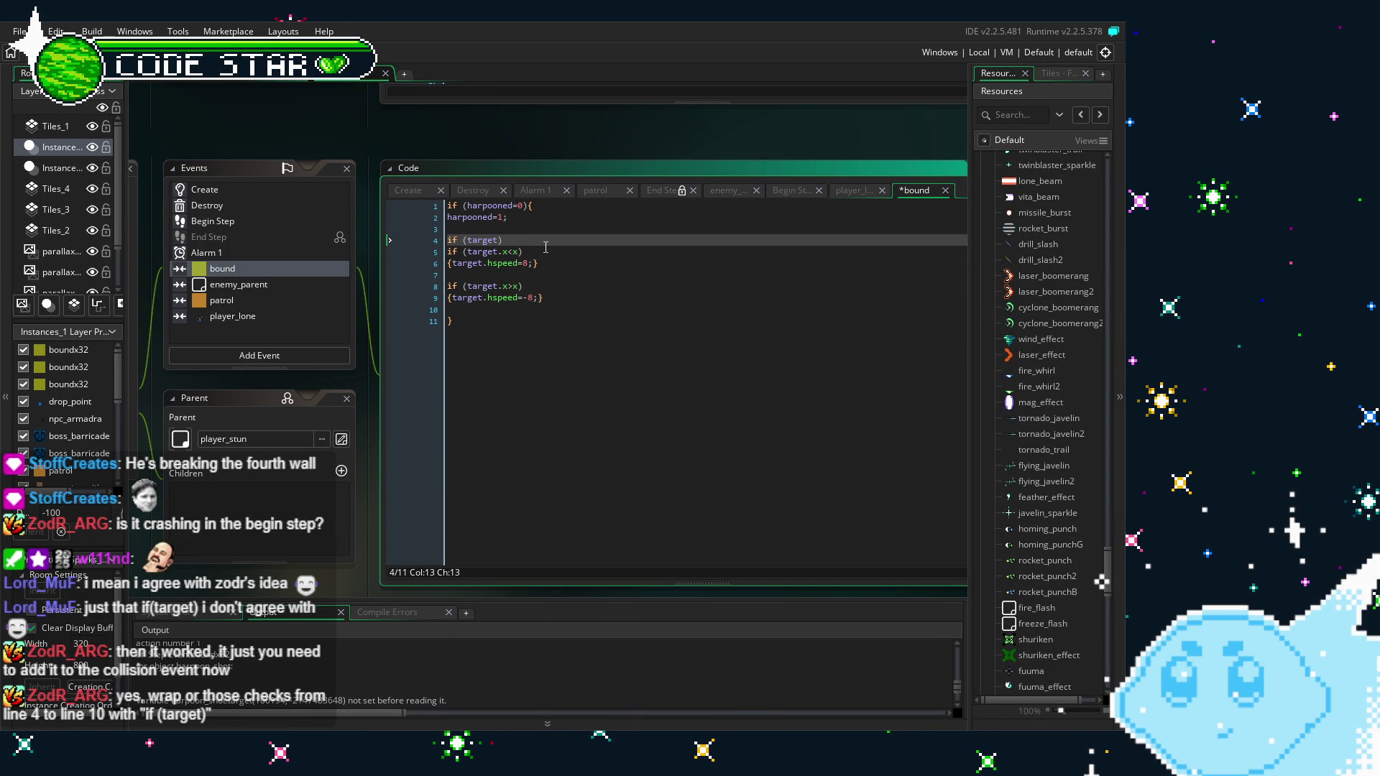
# Add a closing '}' after the checks and an opening '{' after if (target)
pyautogui.click(512, 307)
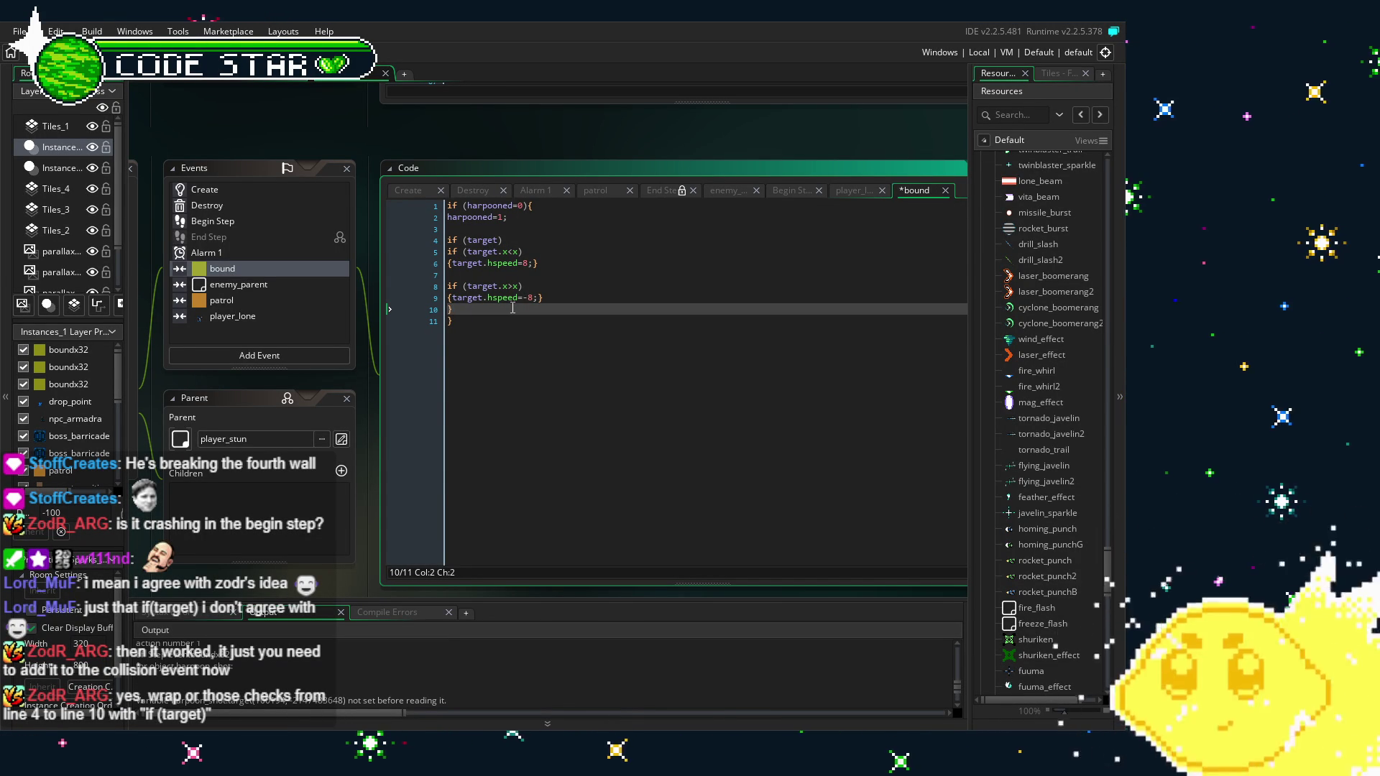
pyautogui.write('}')
pyautogui.press('Down')
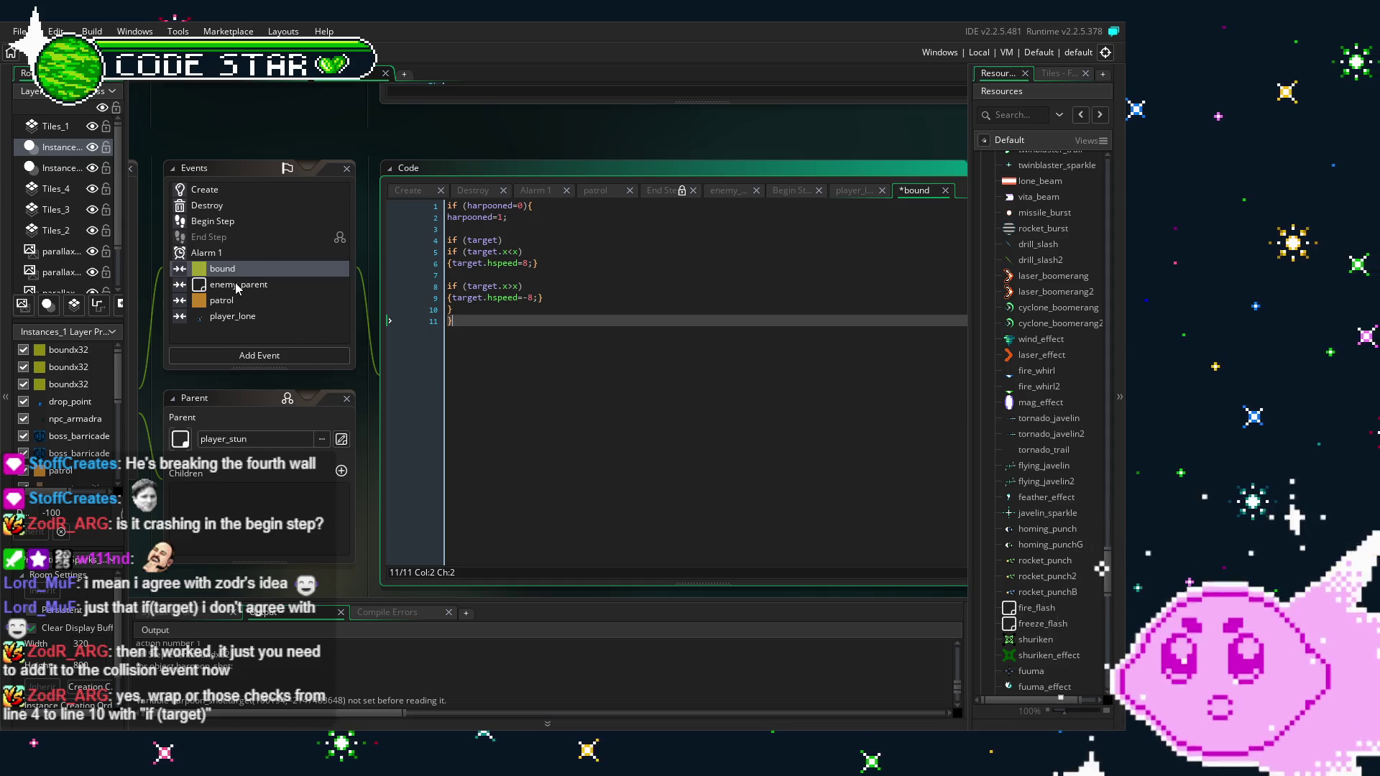
pyautogui.click(238, 285)
pyautogui.click(206, 269)
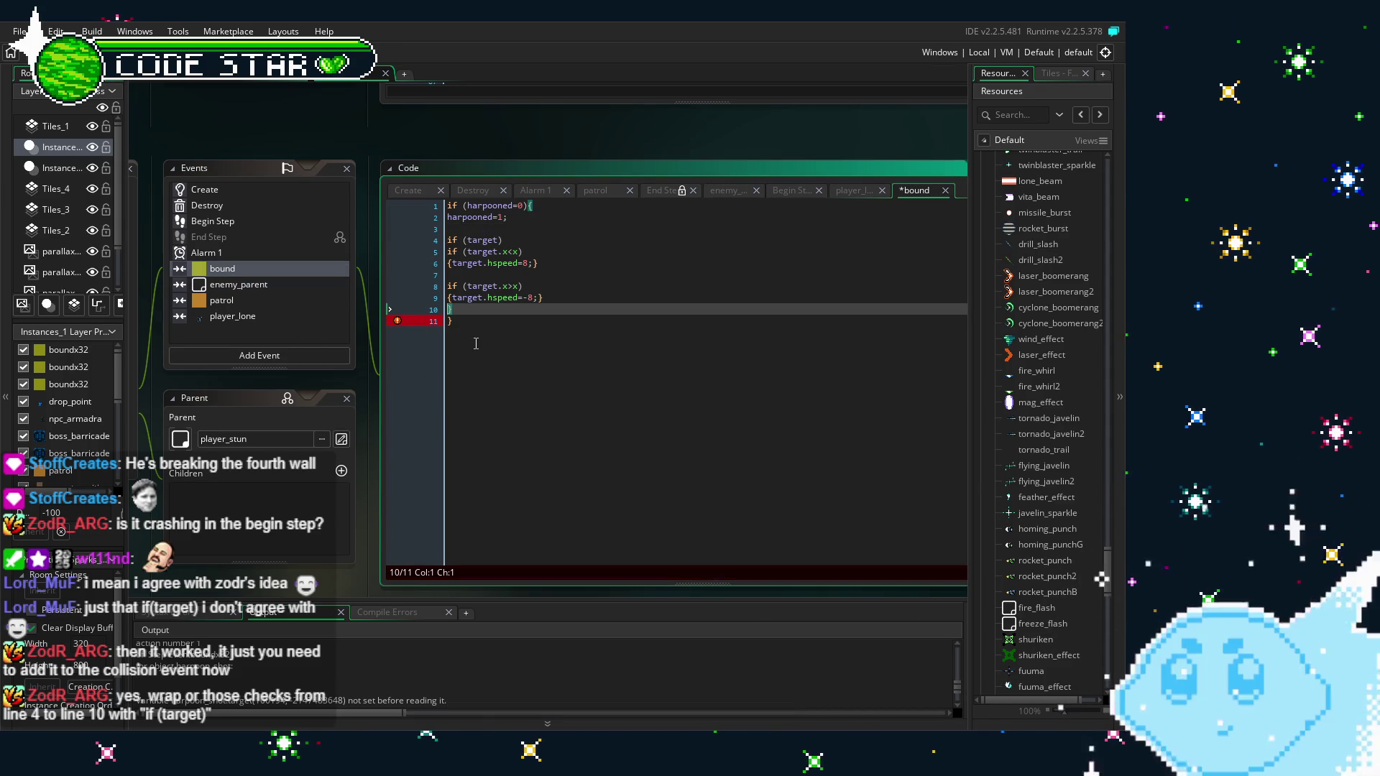
pyautogui.click(510, 240)
pyautogui.write('{')
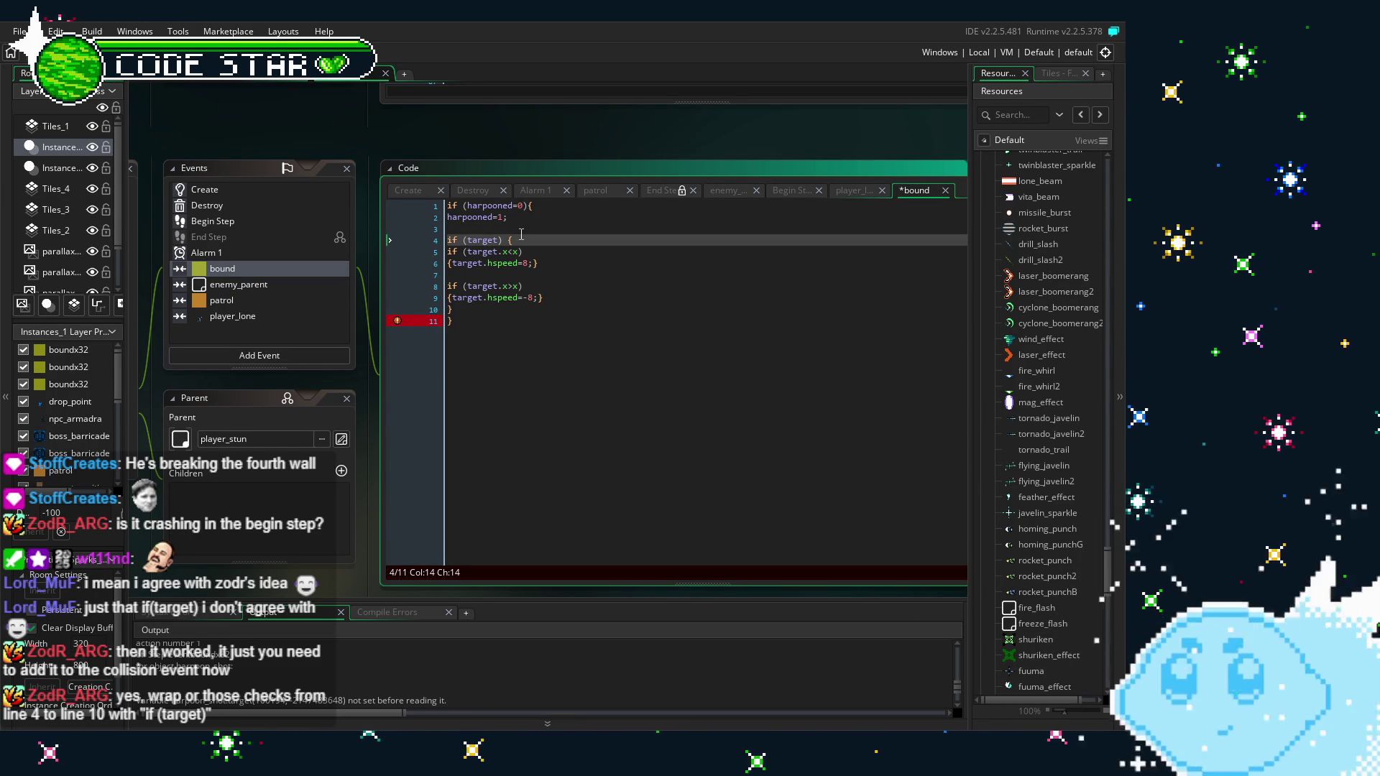
pyautogui.click(559, 428)
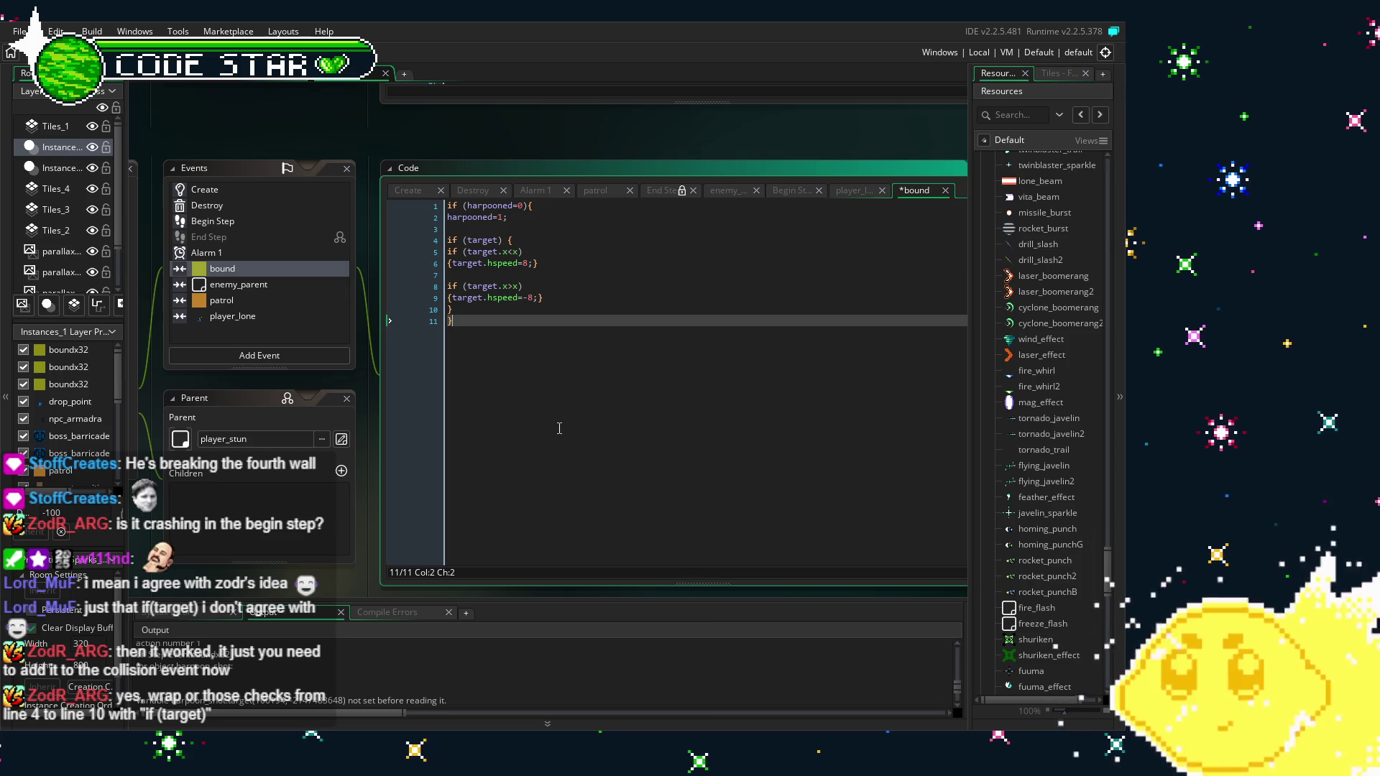
# Save with Ctrl+S to launch the build, then review the enemy_parent and bound collision code
pyautogui.hotkey('ctrl', 's')
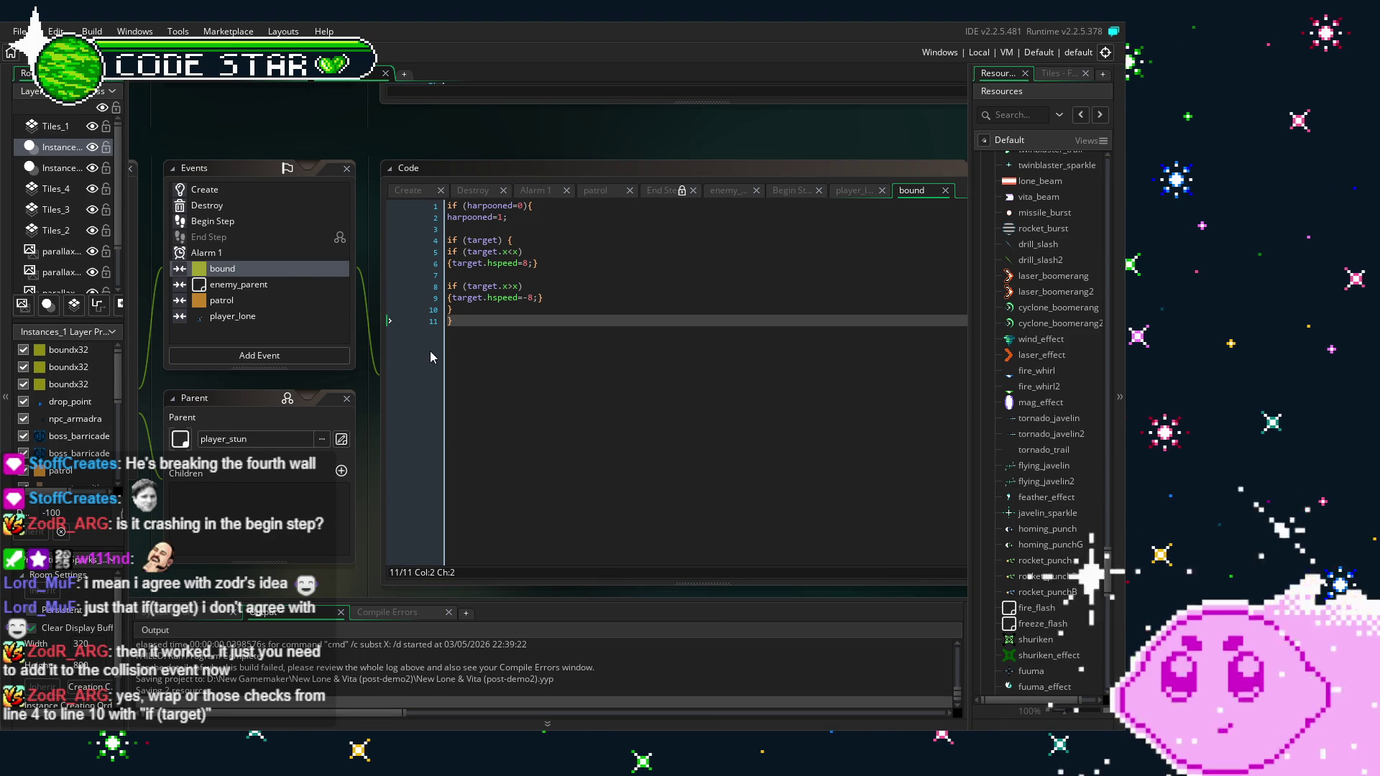
pyautogui.hscroll(1, 323, 503)
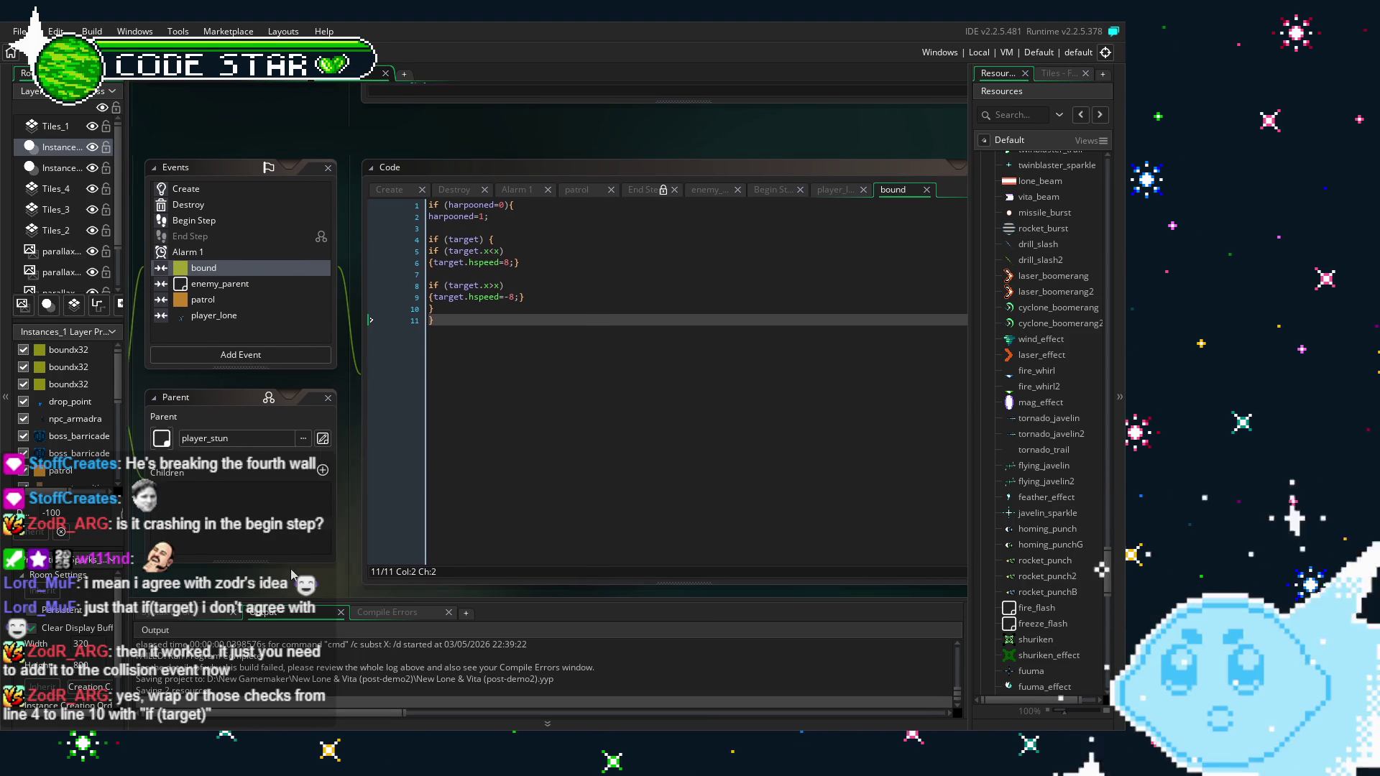
pyautogui.hscroll(-1, 215, 216)
pyautogui.click(219, 283)
pyautogui.doubleClick(220, 283)
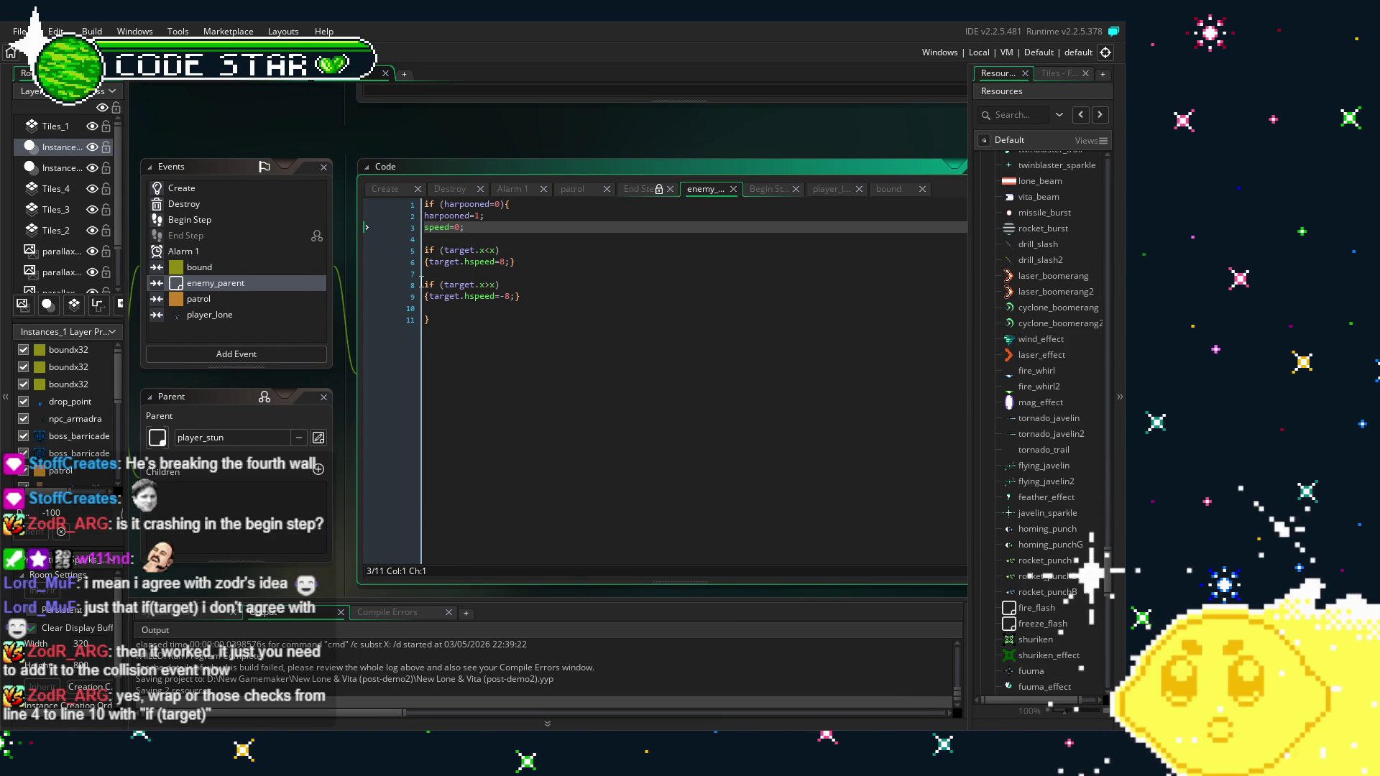
pyautogui.doubleClick(241, 270)
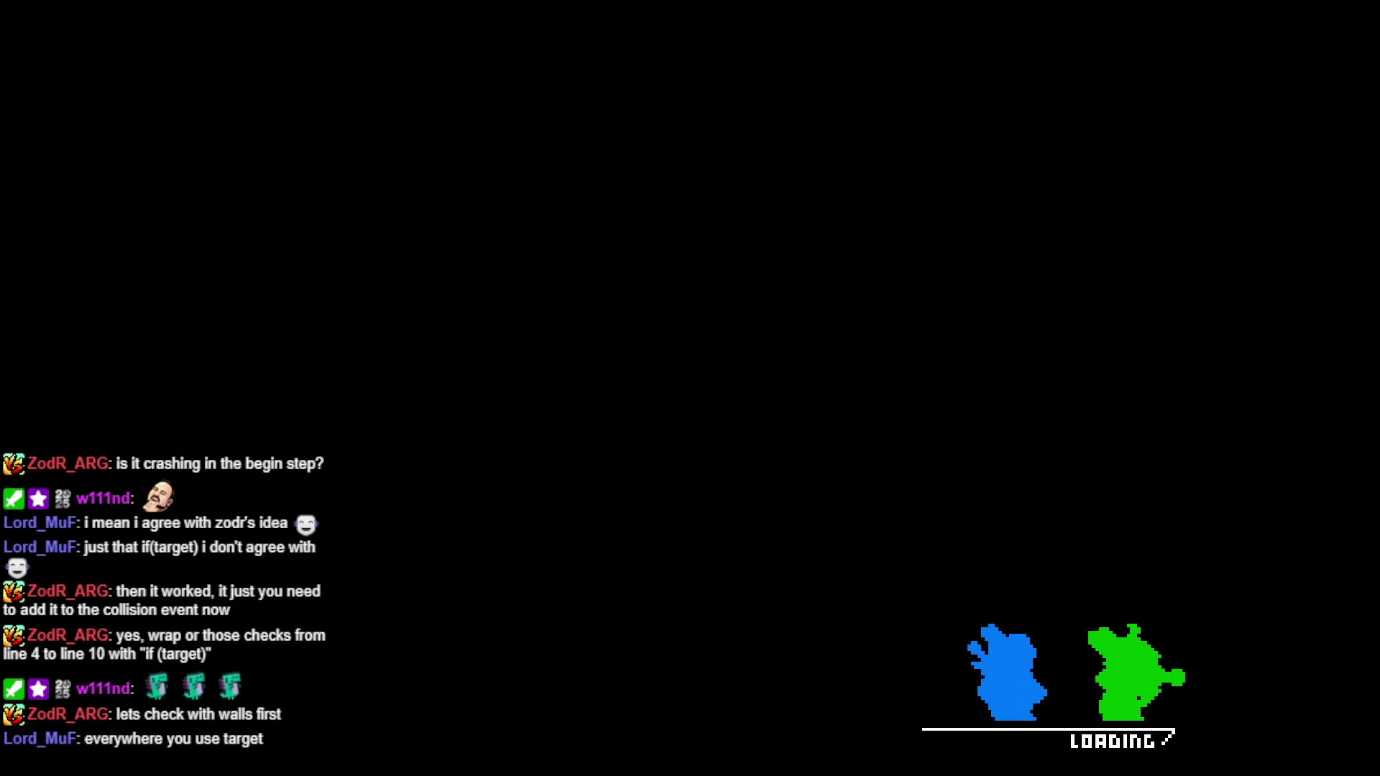
# Start a SOLO game and fire a blaster shot as Lone with X
pyautogui.press('Return')
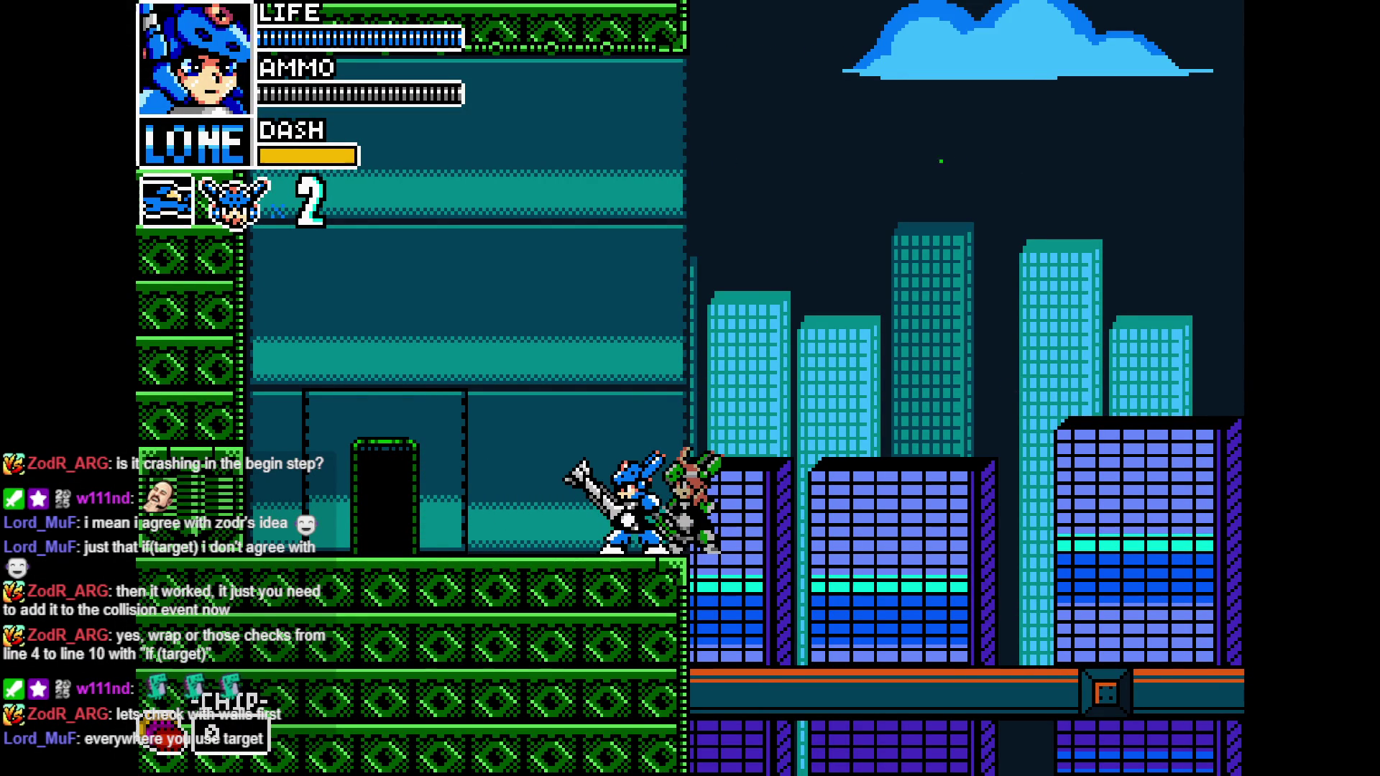
pyautogui.press('x')
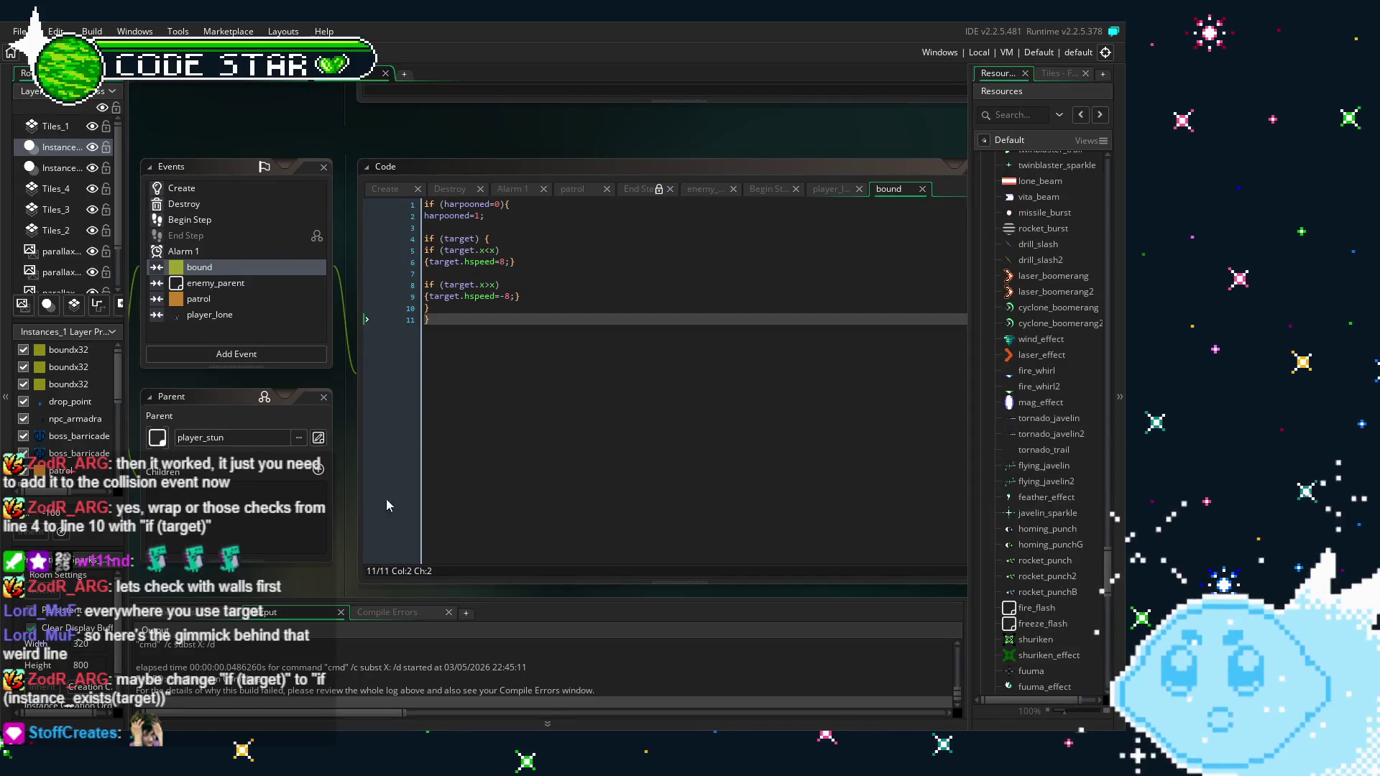
# Bring up the harpoon shot's Begin Step event code from the Events list
pyautogui.click(191, 218)
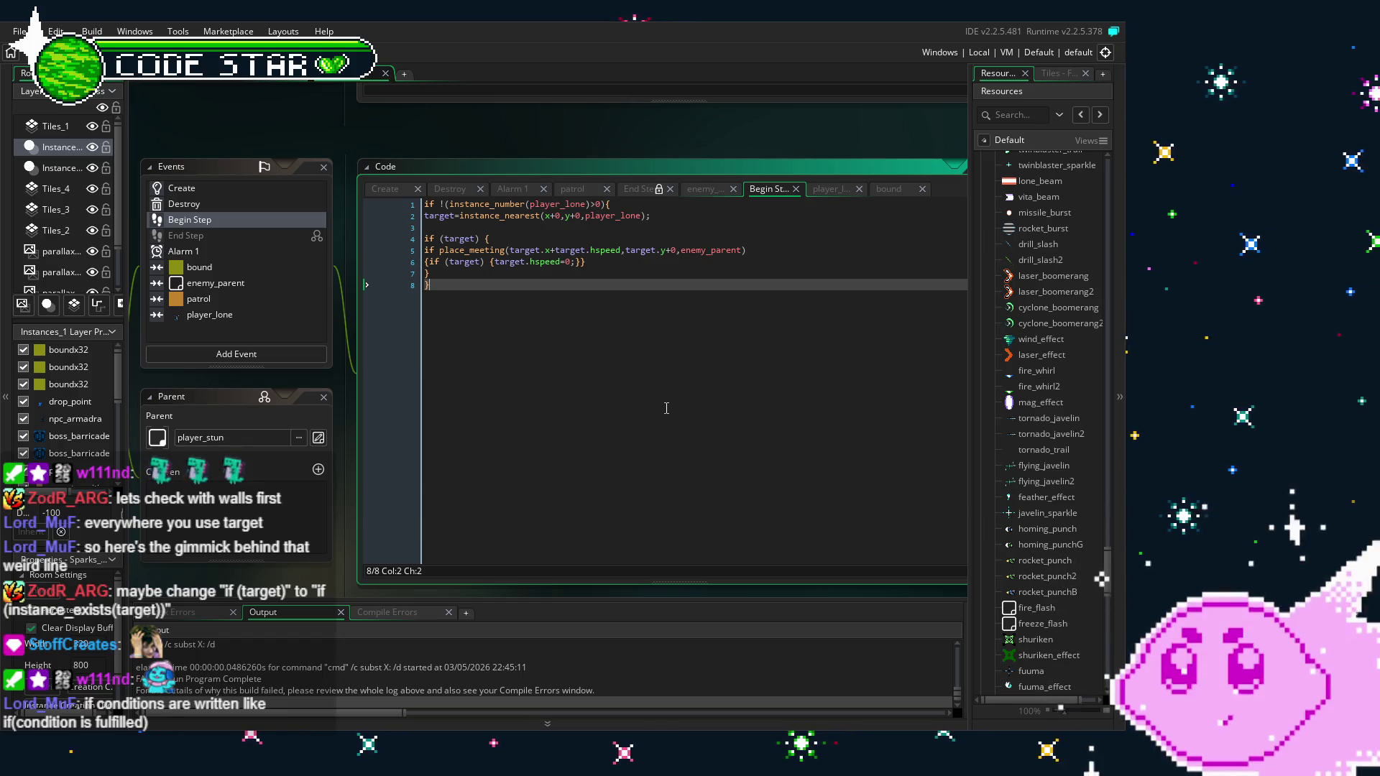
# Rewrite line 4's condition as 'if instance_exists(target) {' using autocomplete
pyautogui.moveTo(651, 216); pyautogui.dragTo(413, 223)
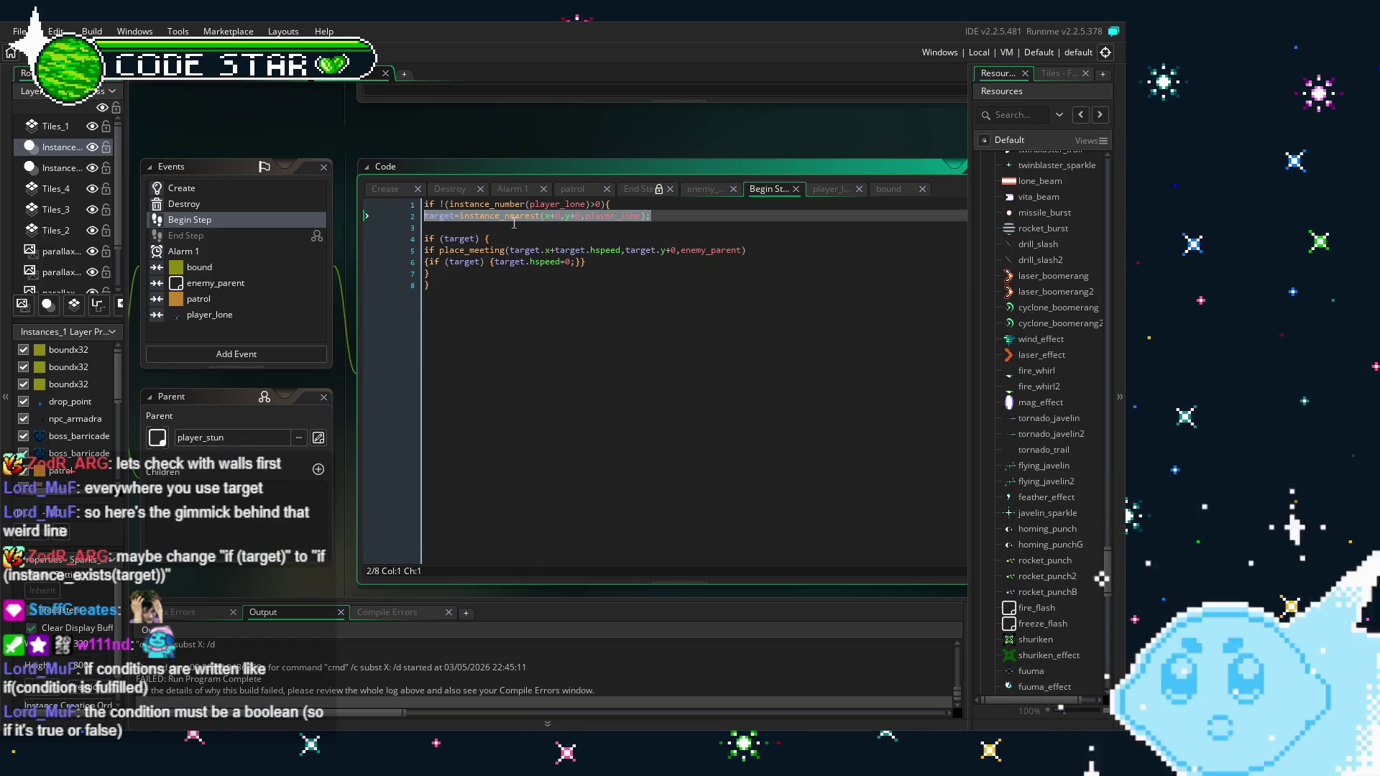
pyautogui.click(661, 220)
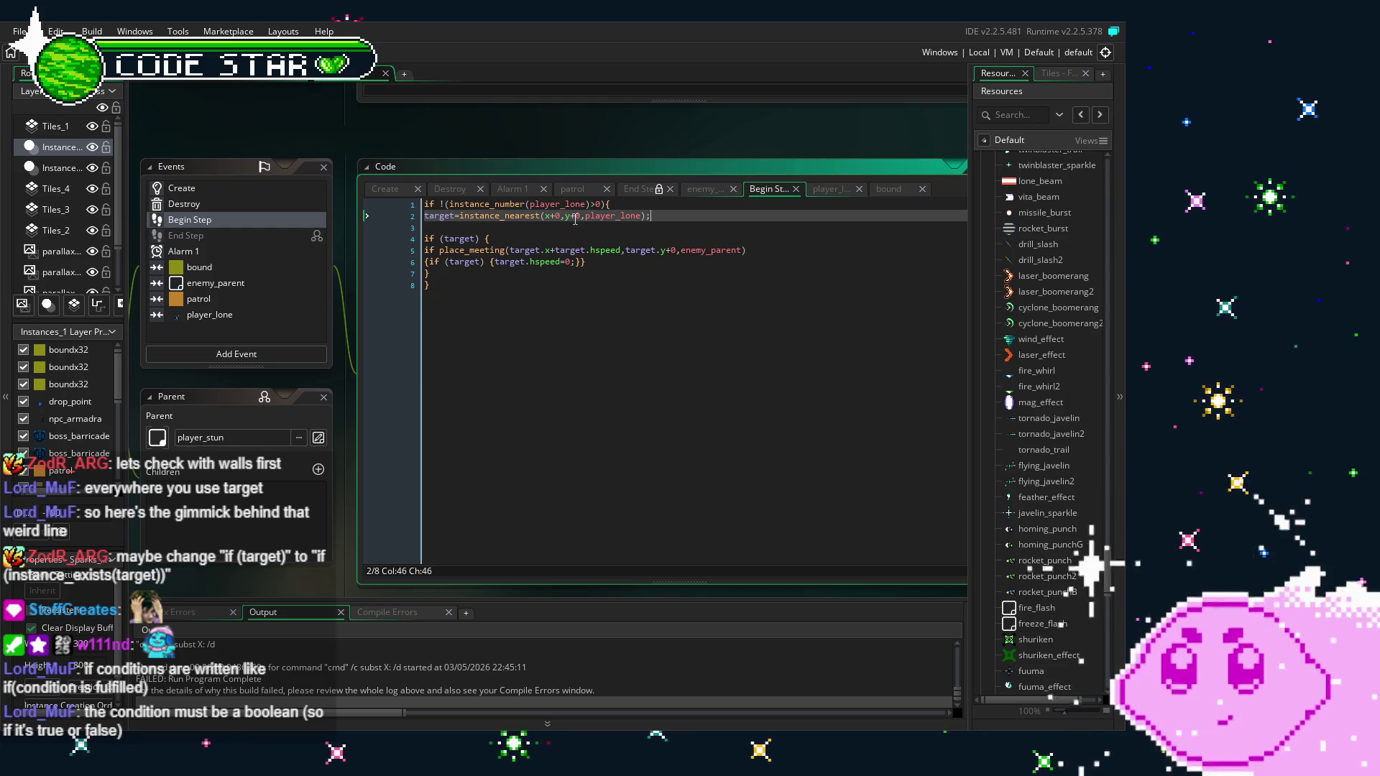
pyautogui.click(441, 241)
pyautogui.write('insta')
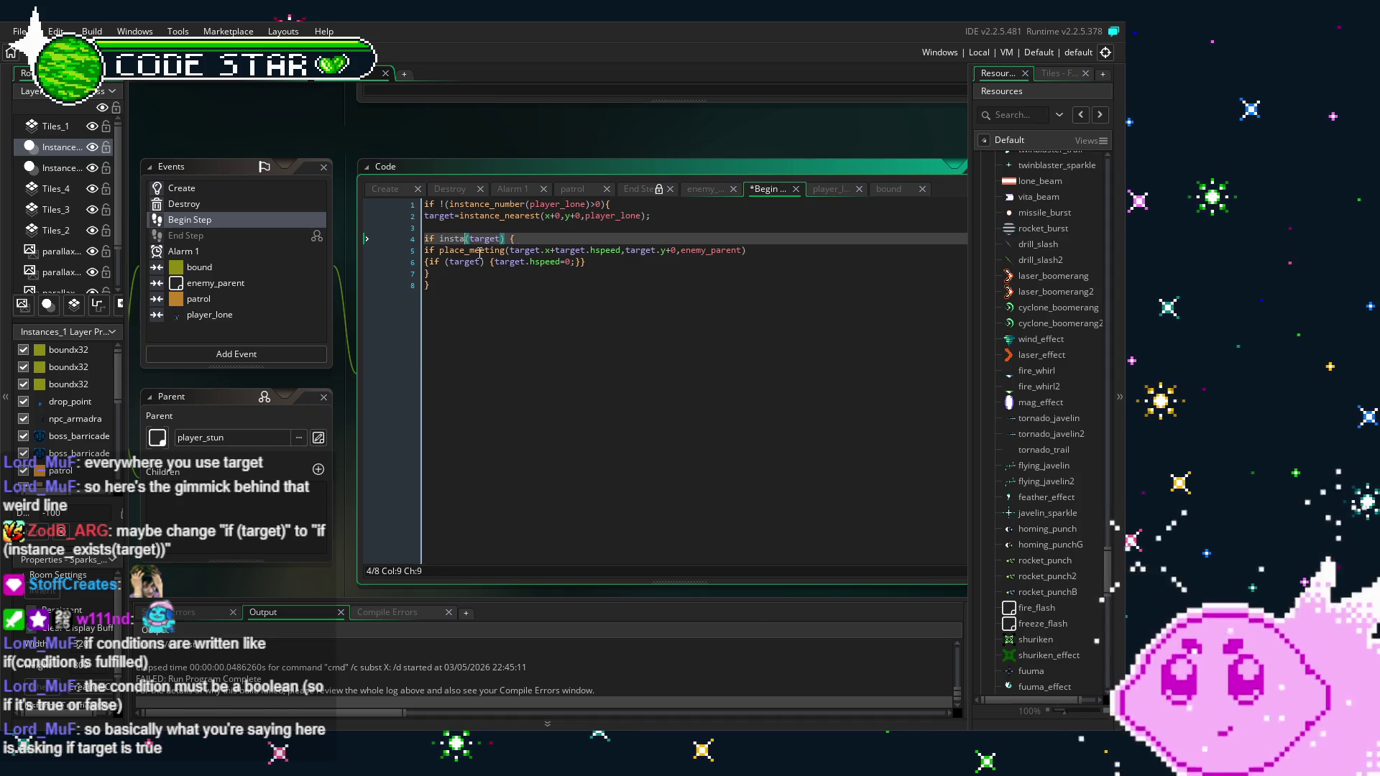
pyautogui.write('nce_')
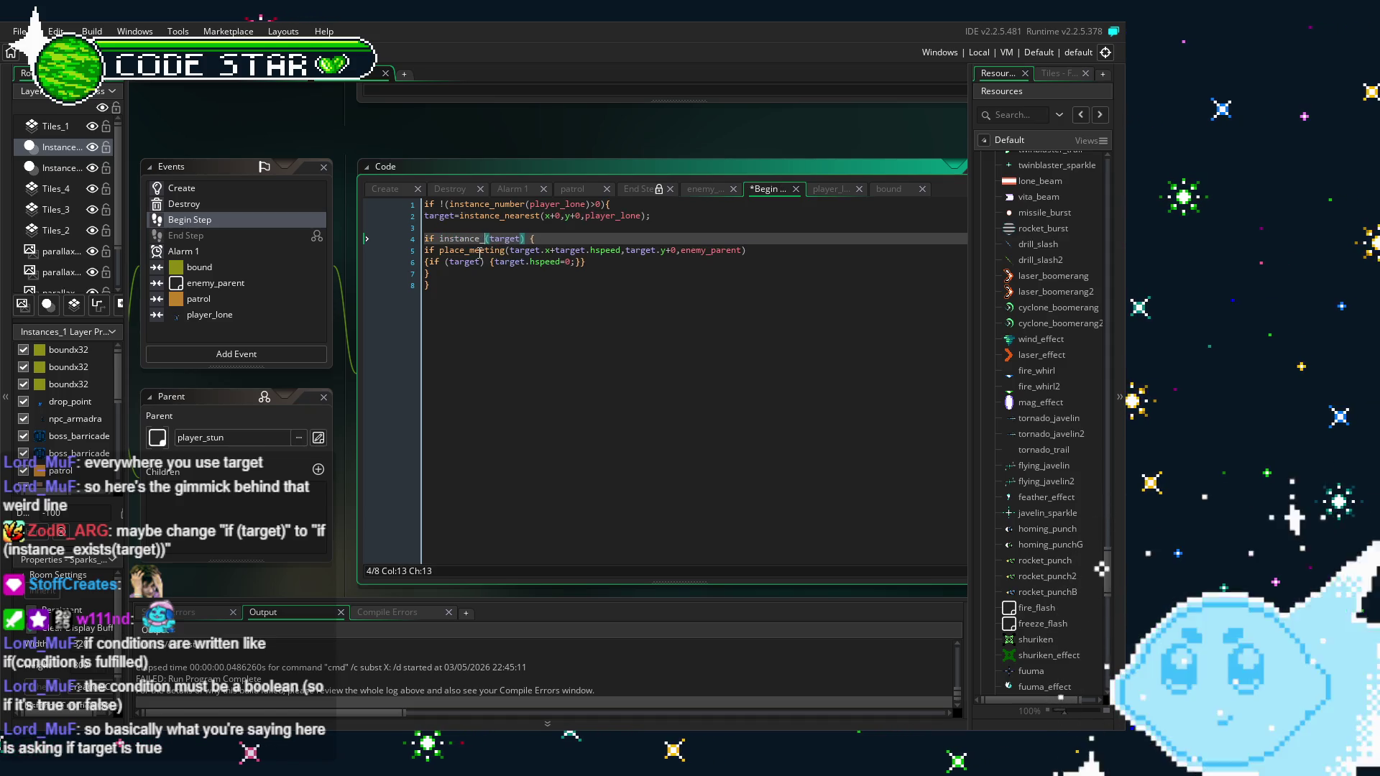
pyautogui.write('exi')
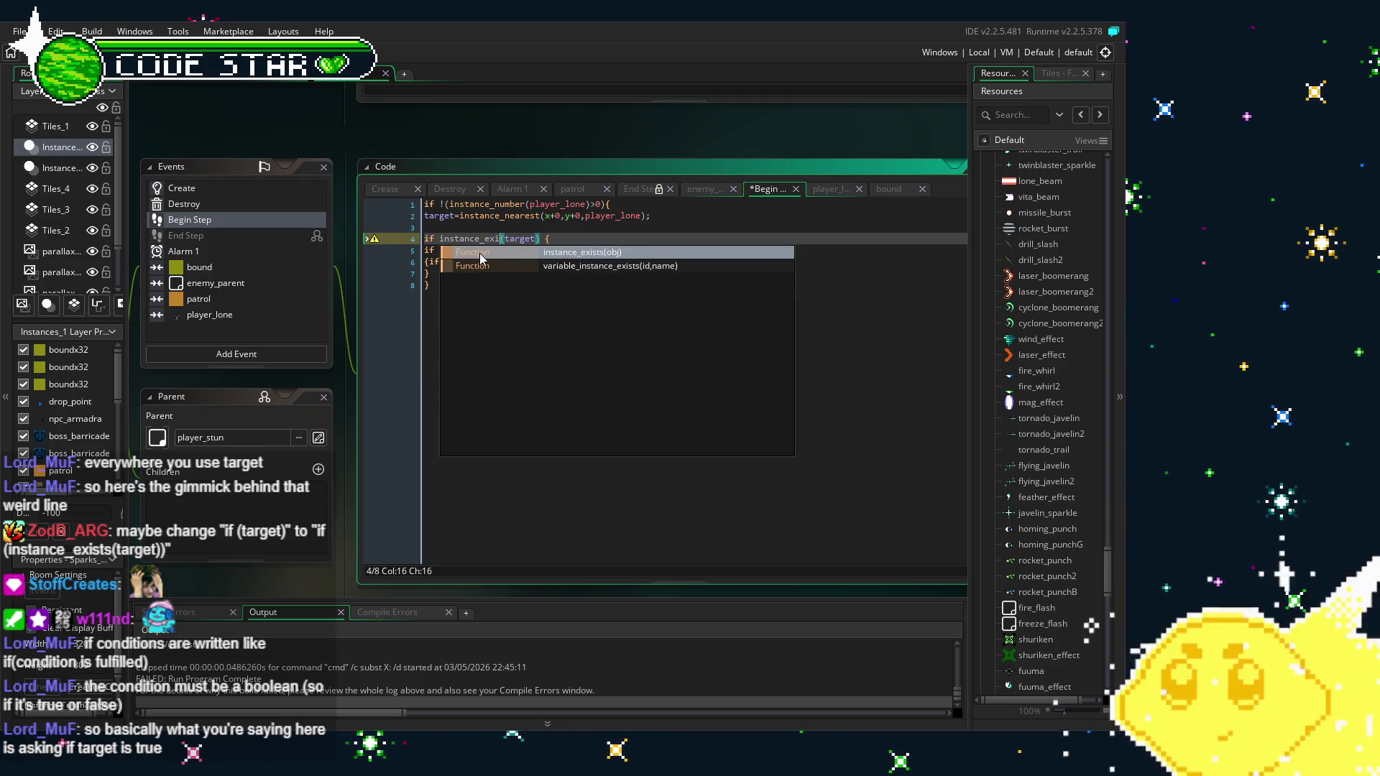
pyautogui.write('sts')
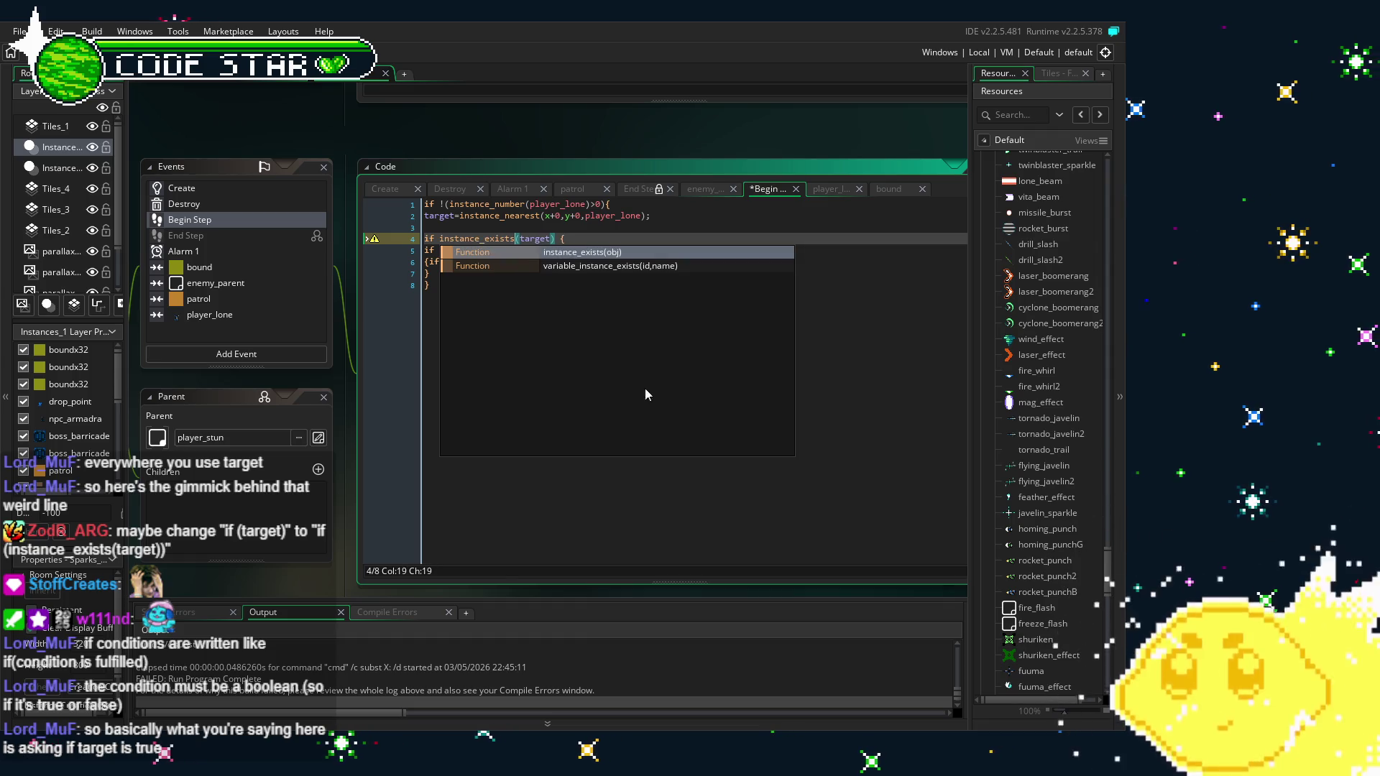
pyautogui.click(813, 489)
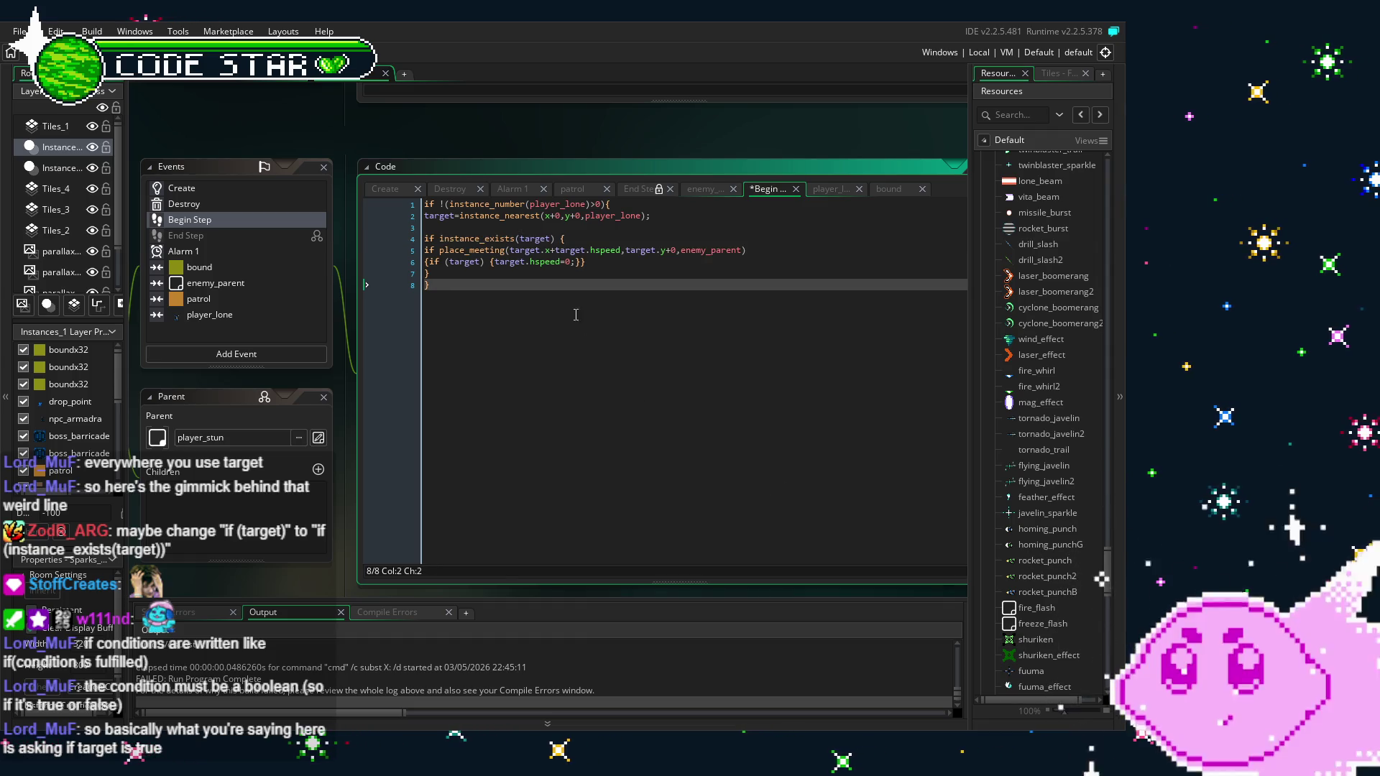
# Paste the instance_exists(target) condition over line 6's 'if (target)' check
pyautogui.click(468, 239)
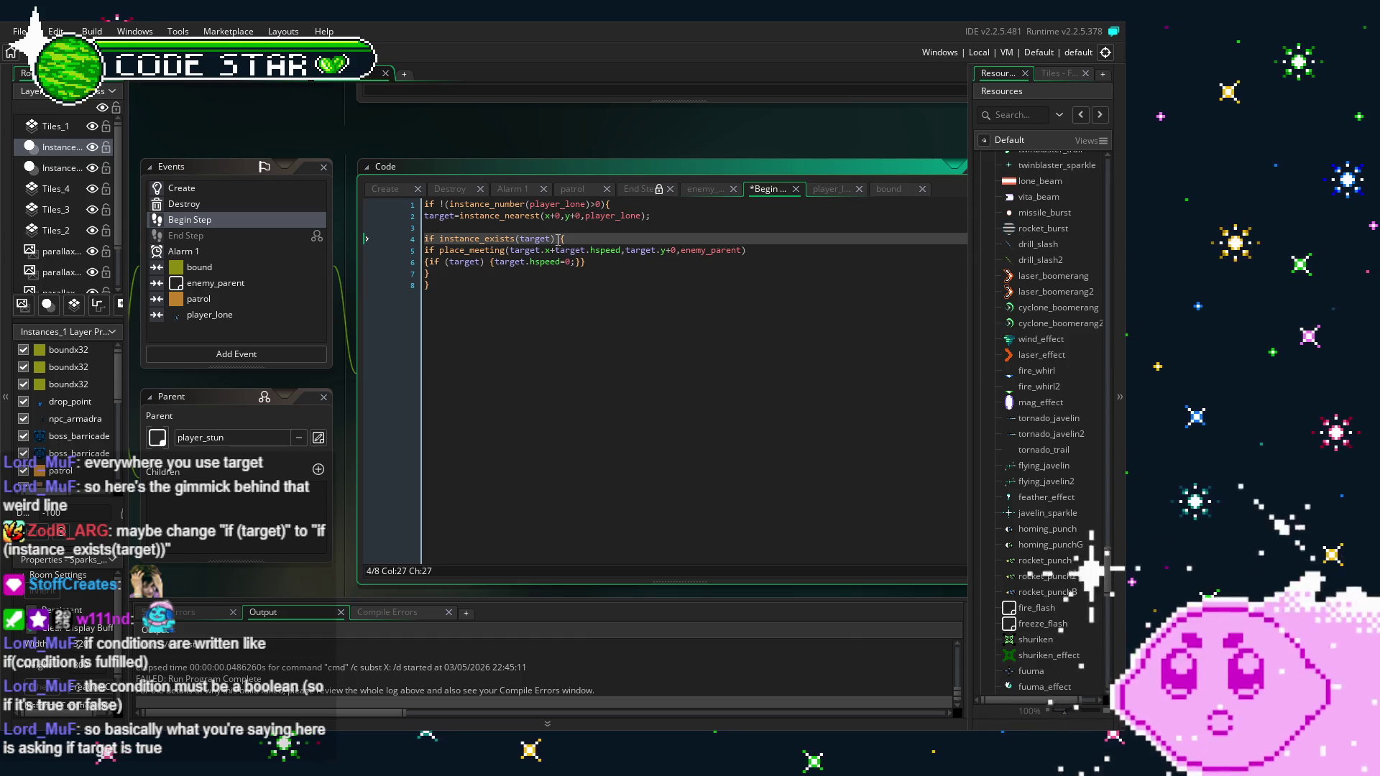
pyautogui.press('Home')
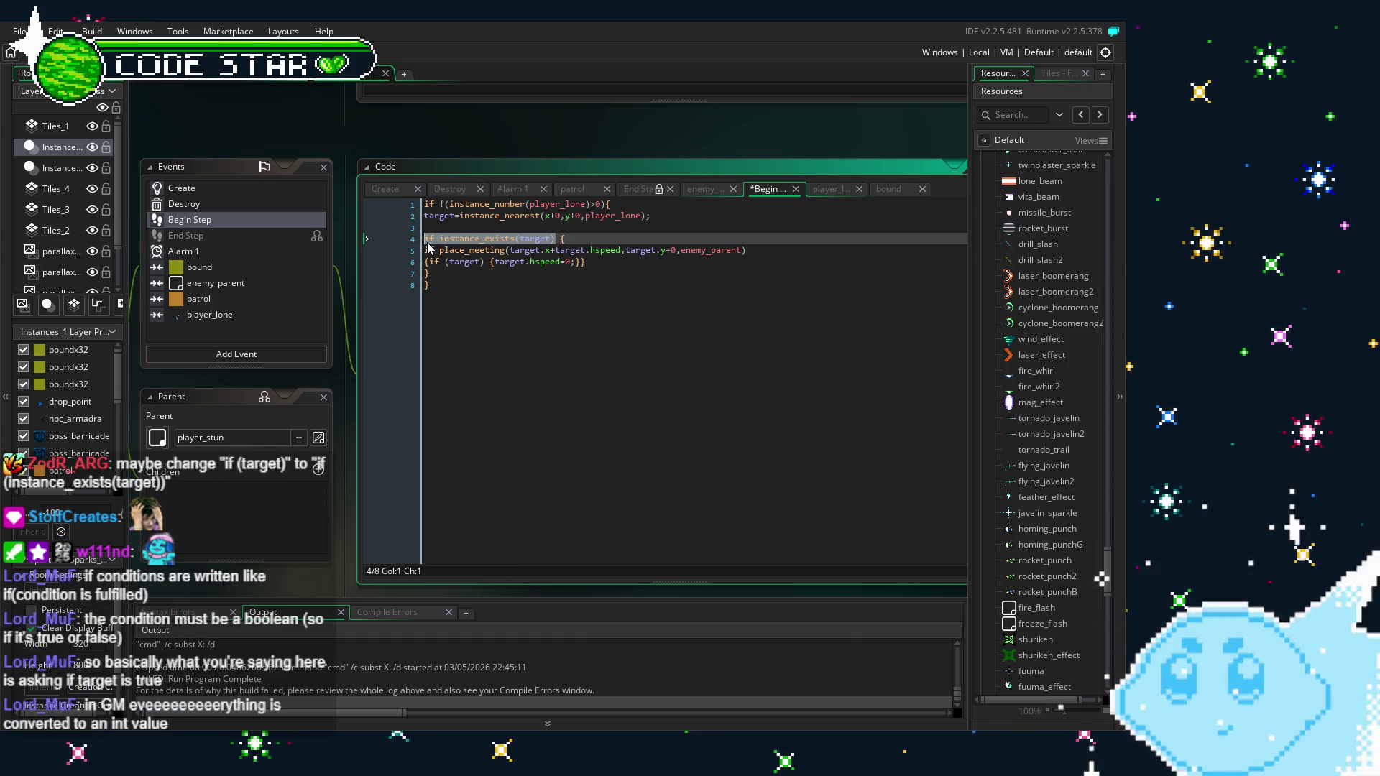
pyautogui.moveTo(484, 261); pyautogui.dragTo(429, 261)
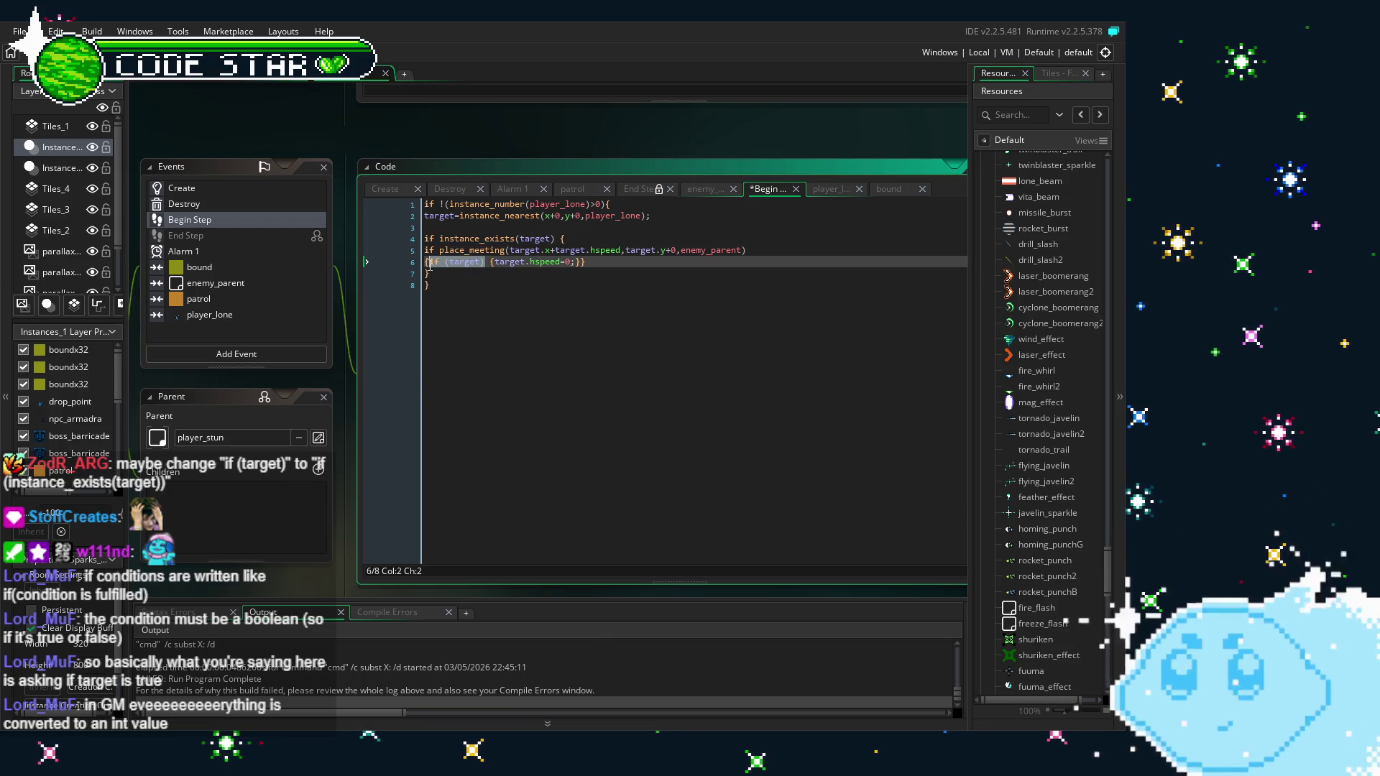
pyautogui.write('if instance_exists(target)')
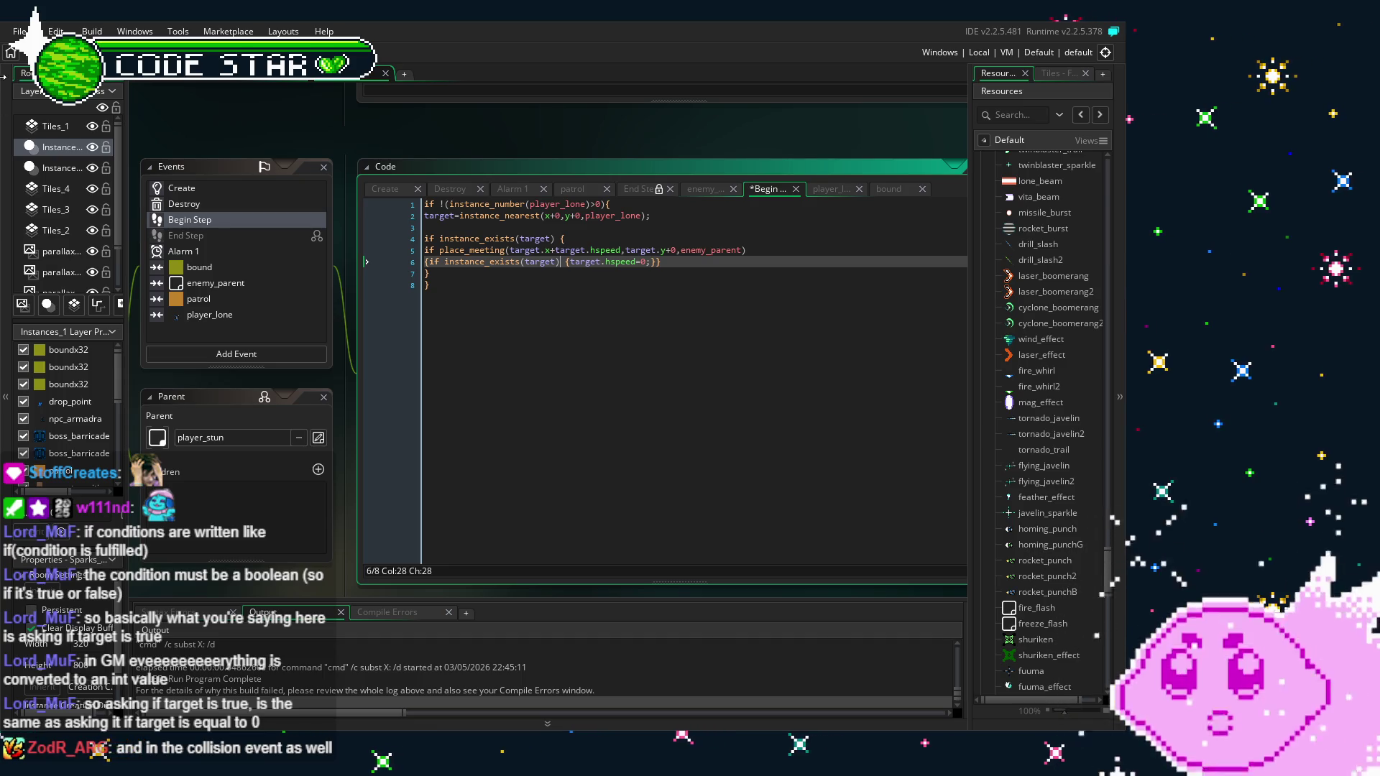
# Replace the bound event's line 4 with 'if instance_exists(target){'
pyautogui.click(198, 270)
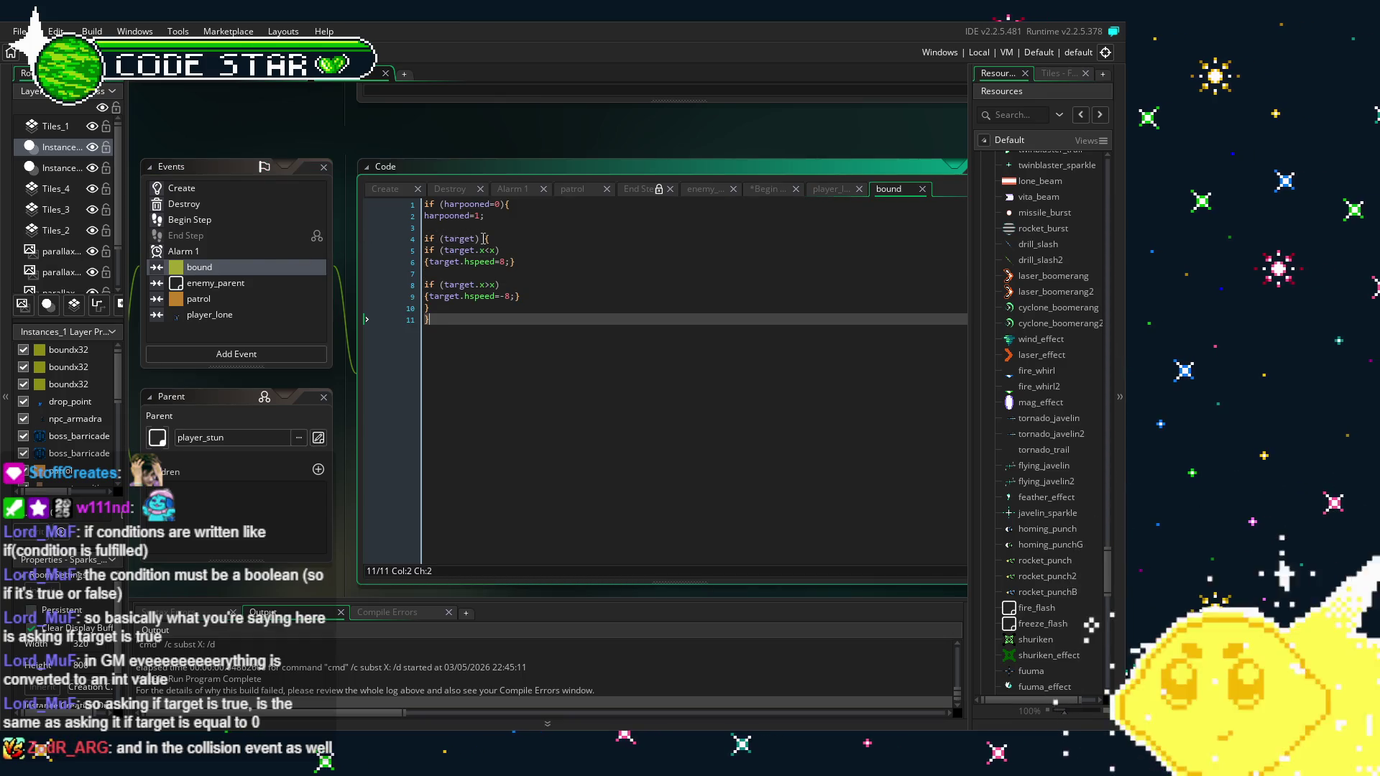
pyautogui.tripleClick(438, 238)
pyautogui.write('if instance_exists(target){')
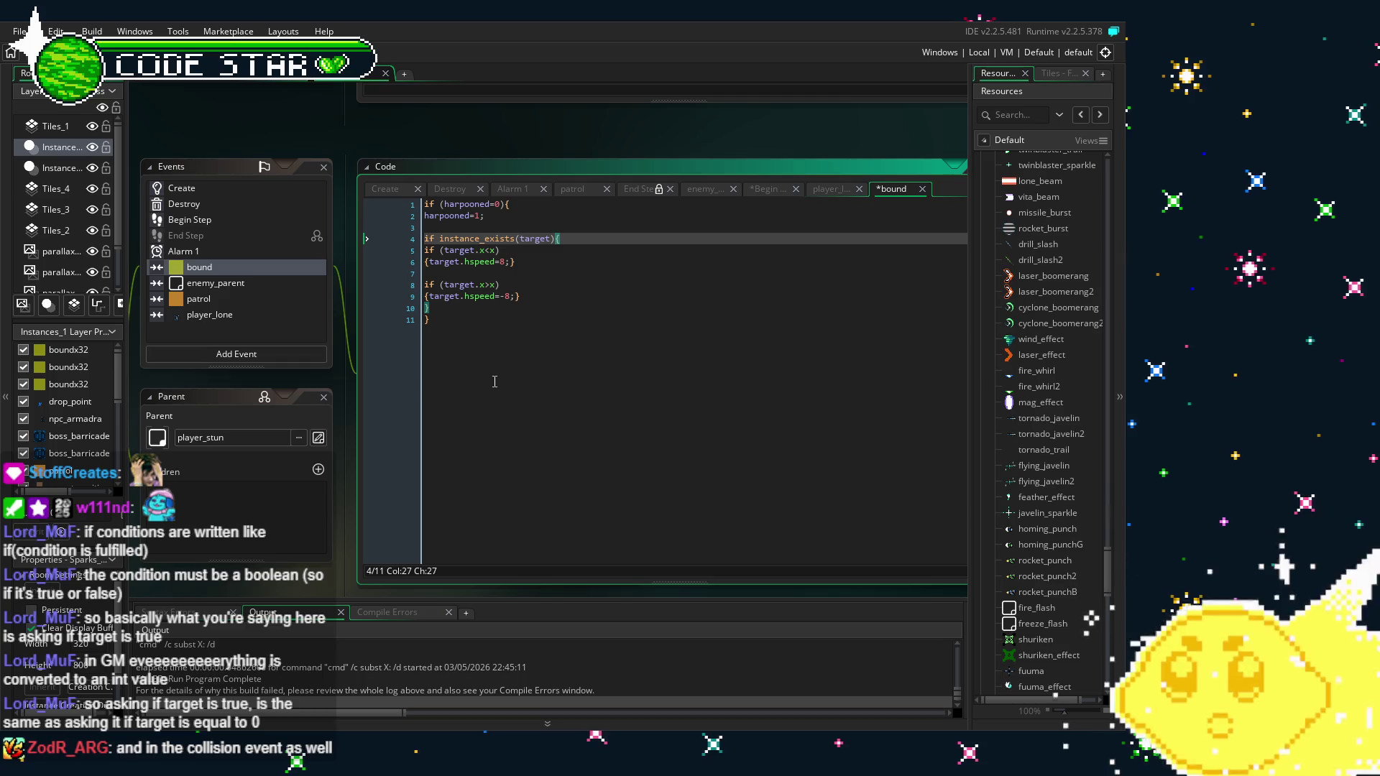
pyautogui.click(483, 334)
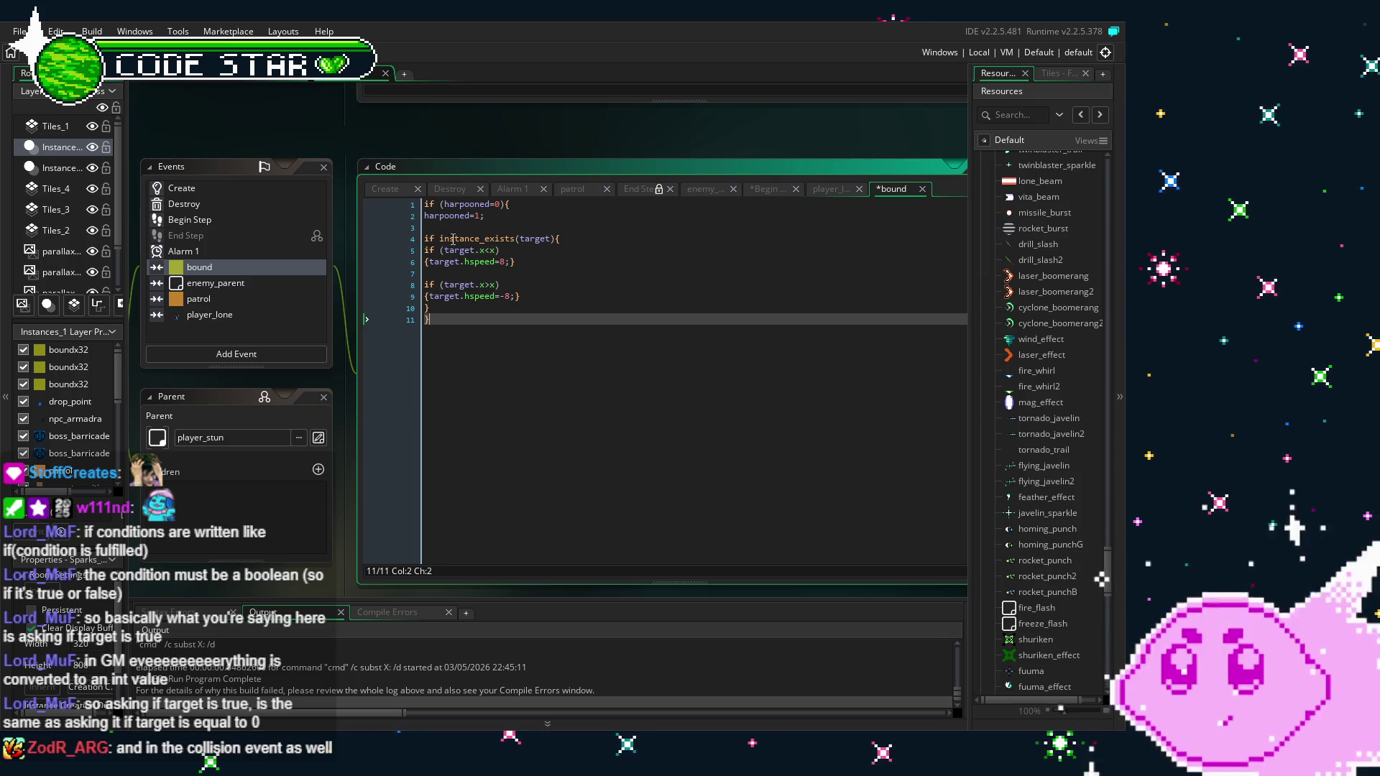
pyautogui.click(558, 238)
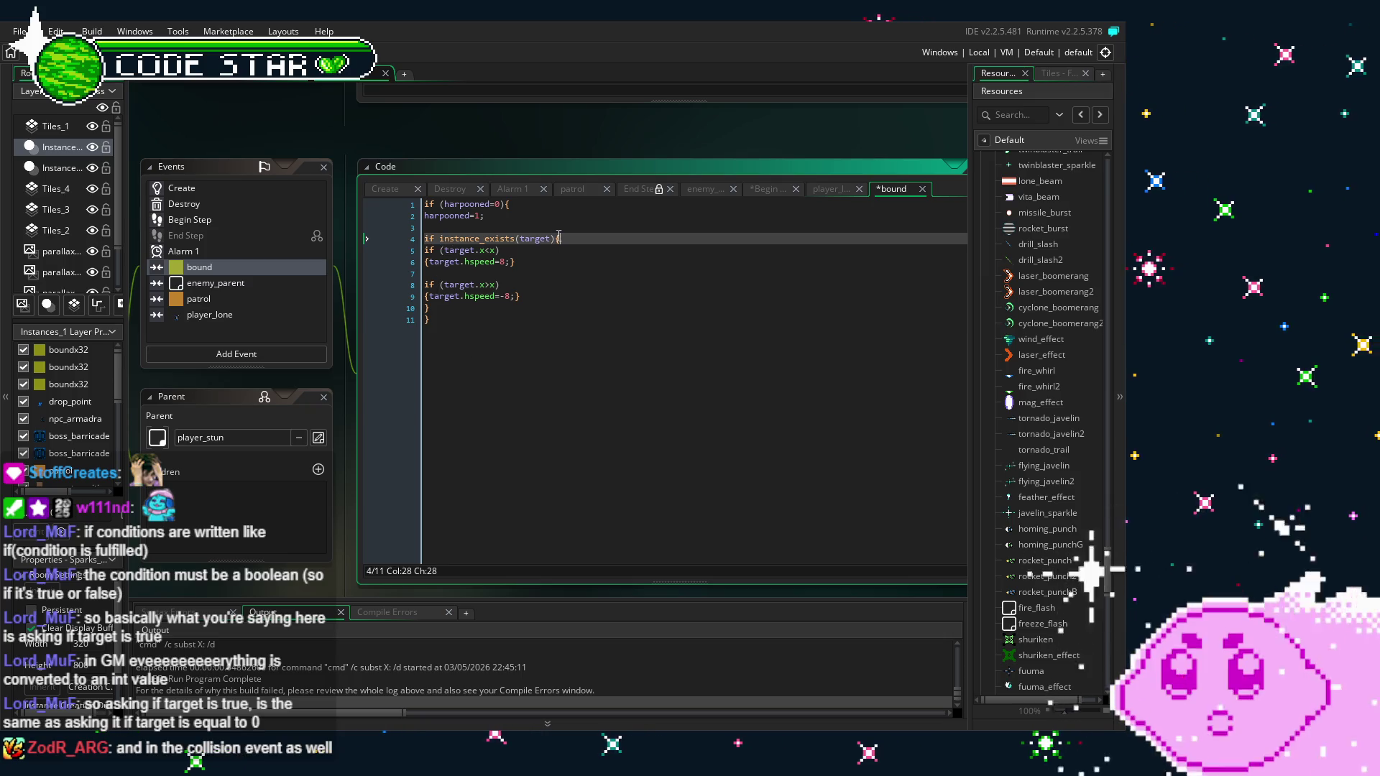
pyautogui.click(598, 390)
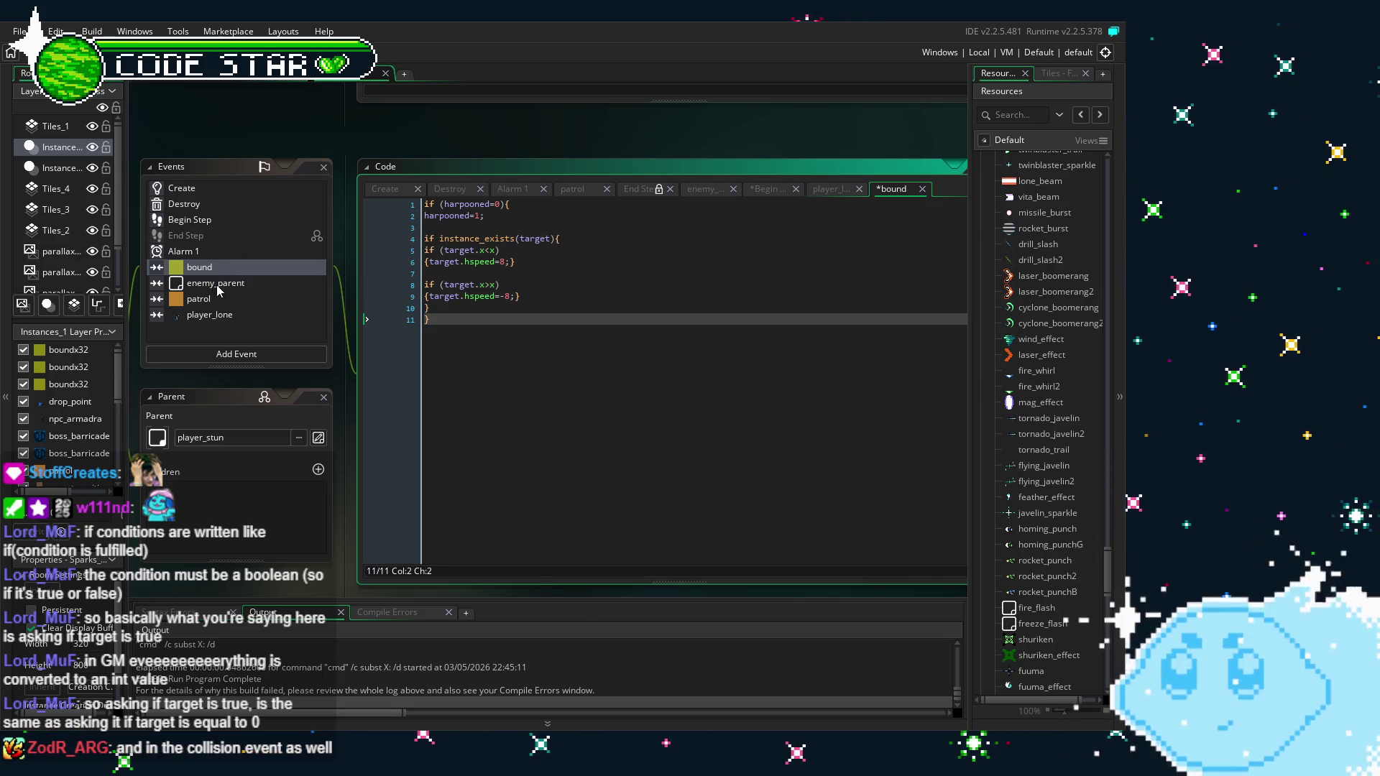
# Review the Begin Step and collision events, then save and run with F5
pyautogui.click(229, 222)
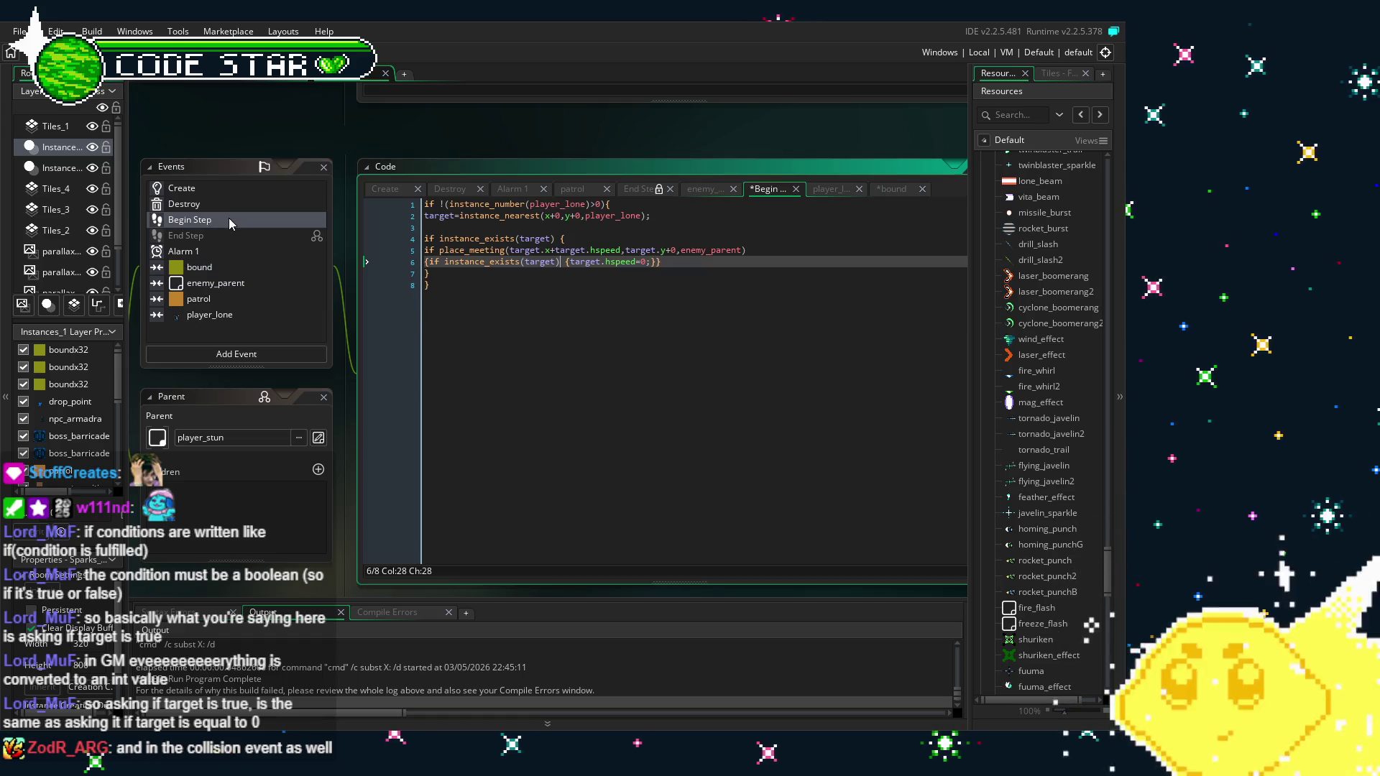
pyautogui.click(219, 270)
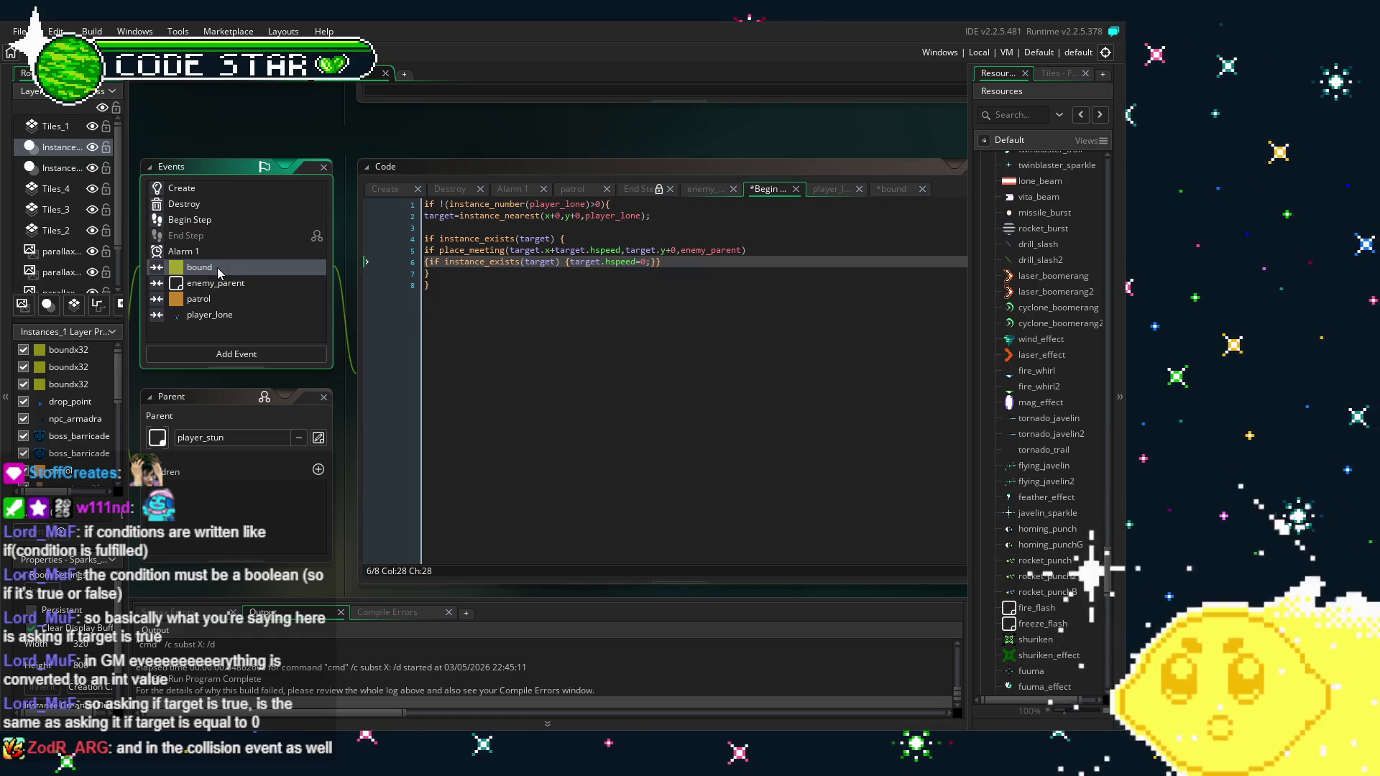
pyautogui.click(208, 316)
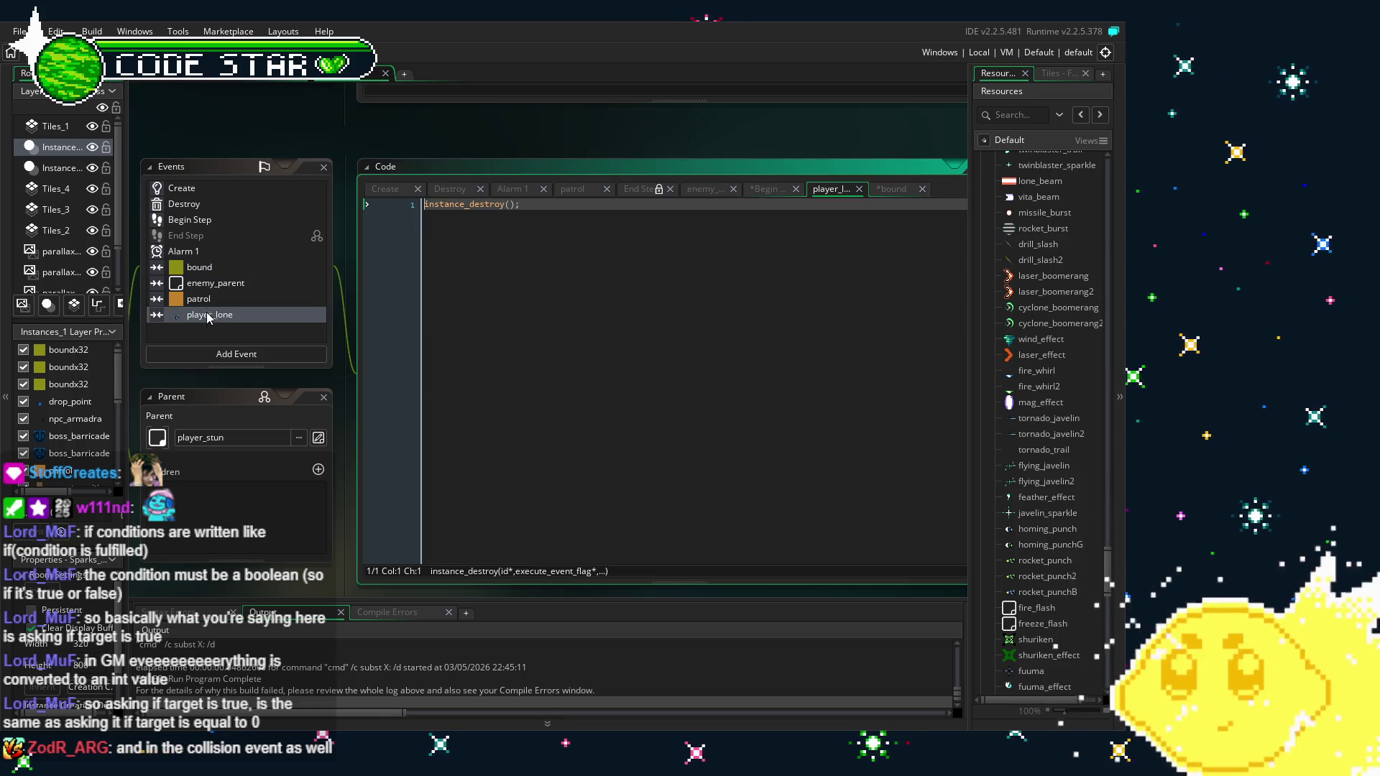
pyautogui.click(210, 269)
pyautogui.press('F5')
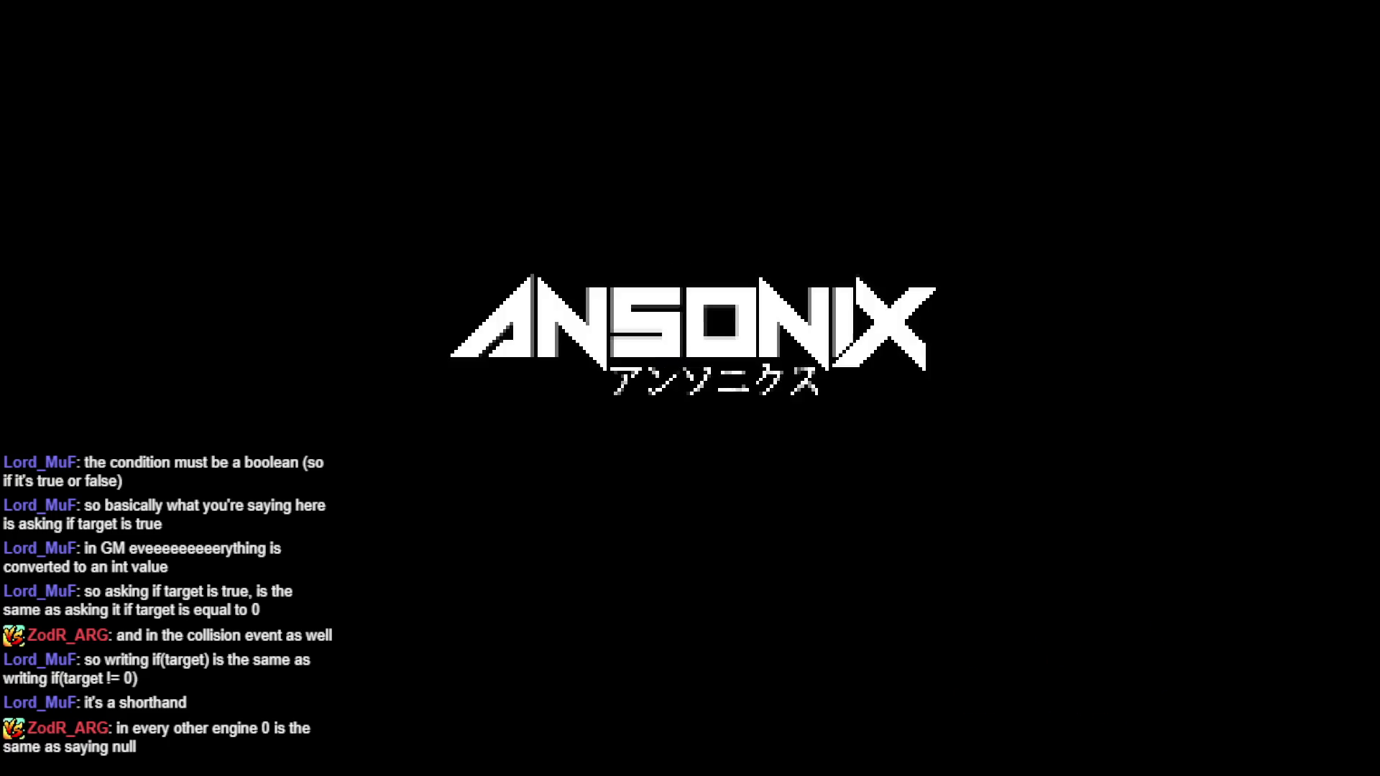
# Skip the ANSONIX logo and title screen to reach the MODE SELECT menu
pyautogui.press('Return')
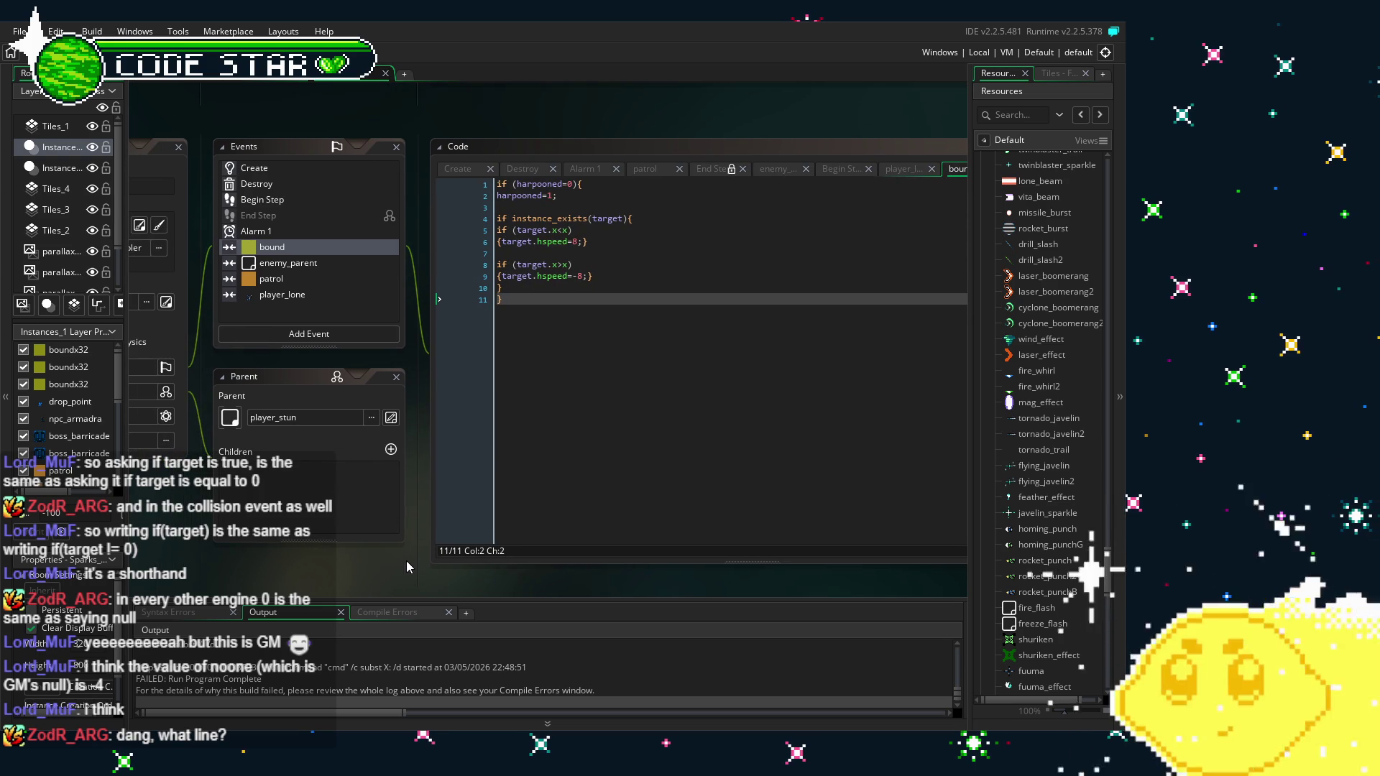
pyautogui.click(518, 218)
pyautogui.click(599, 347)
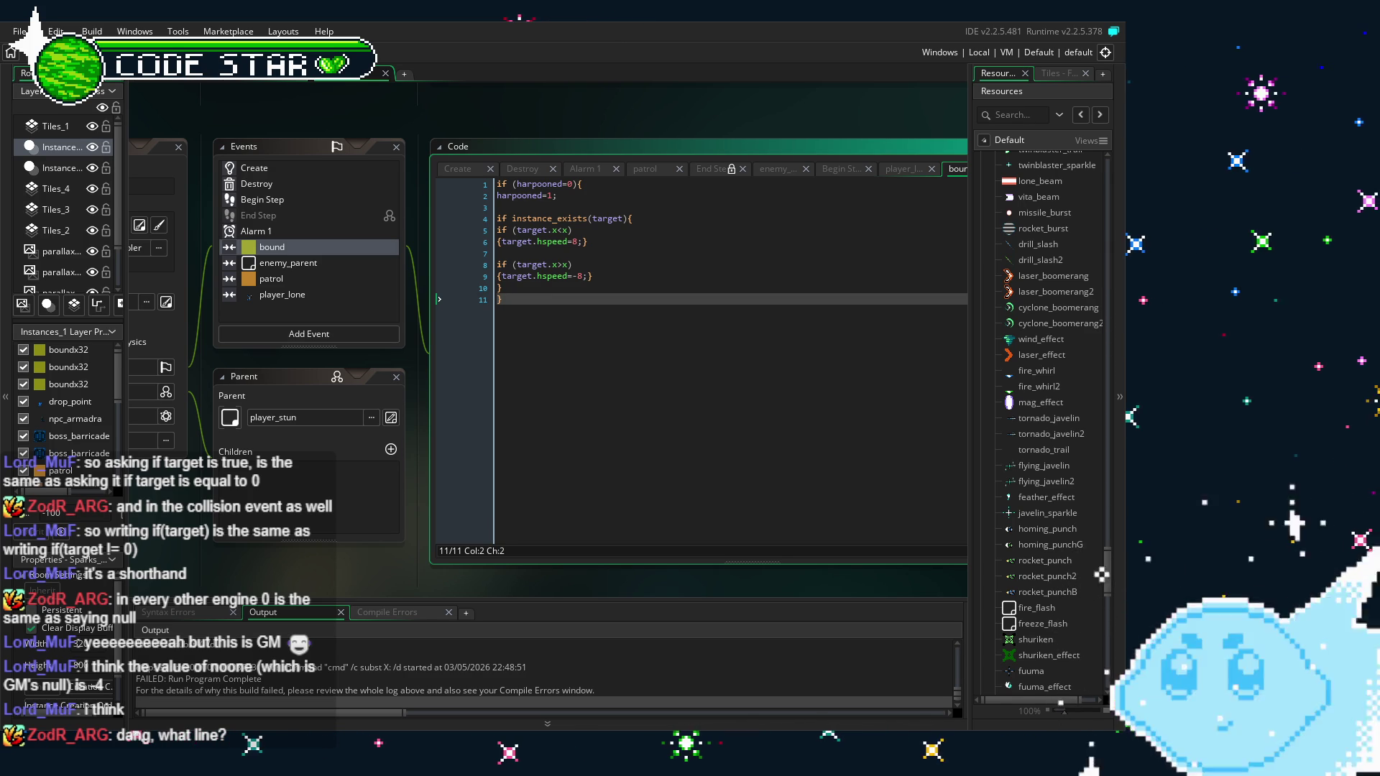
pyautogui.moveTo(657, 526); pyautogui.dragTo(700, 529)
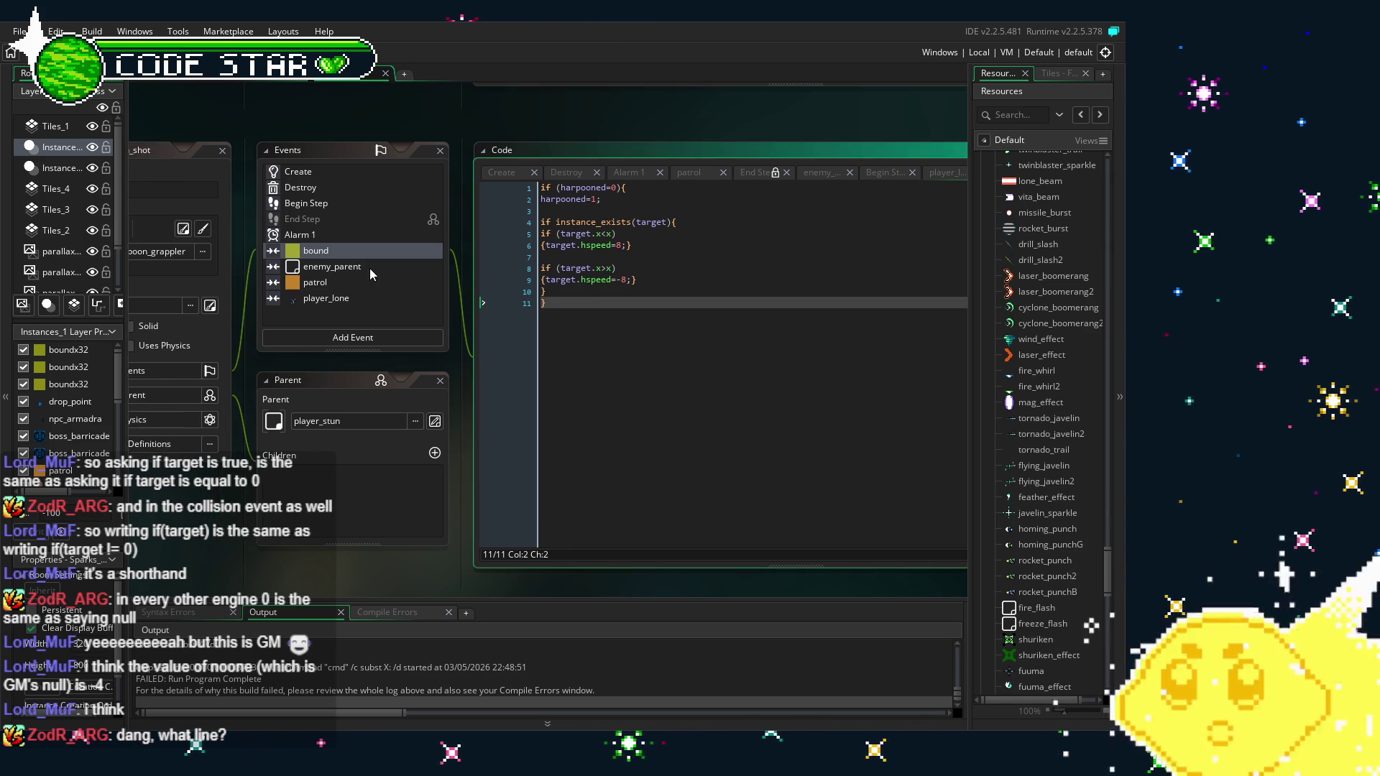
pyautogui.click(370, 270)
pyautogui.doubleClick(370, 269)
pyautogui.doubleClick(360, 251)
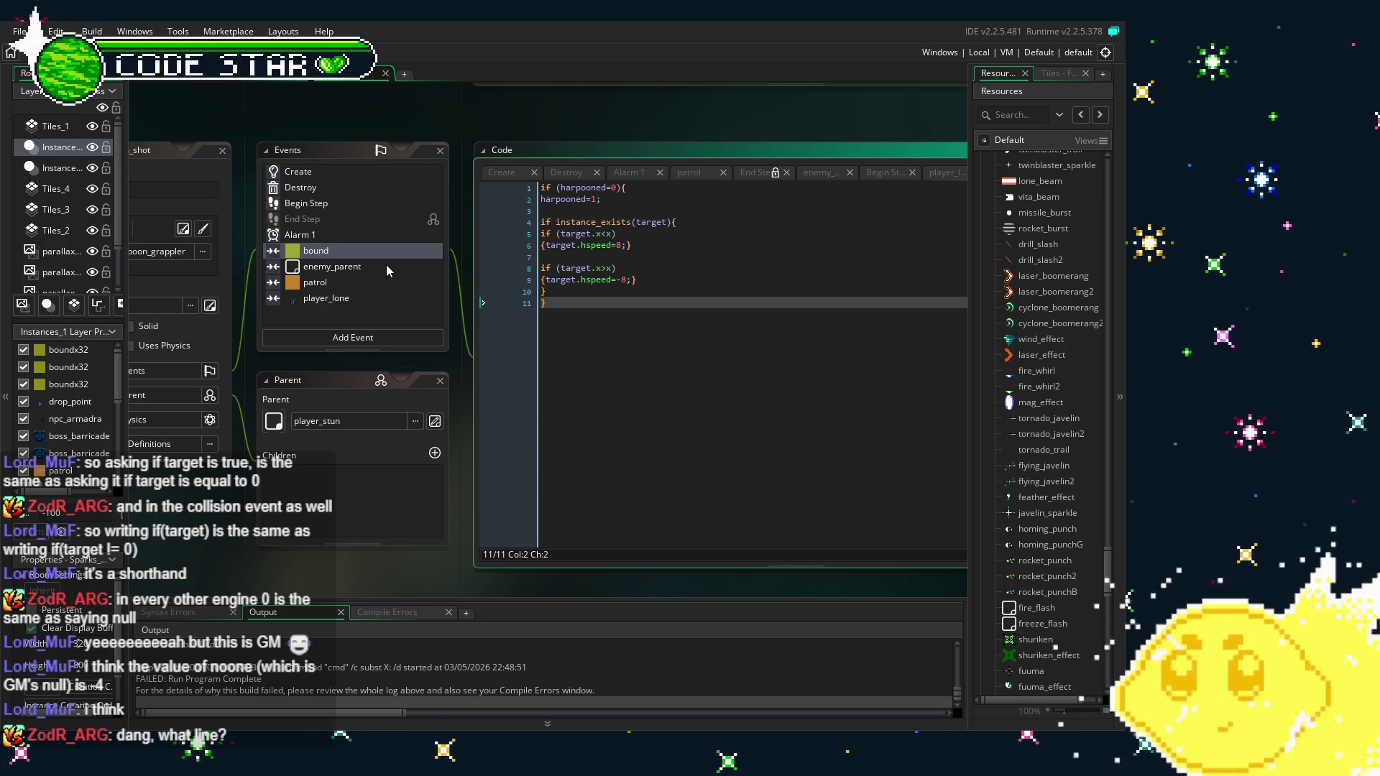
# Copy Begin Step's instance_number(player_lone)>0 condition and paste it over the bound event's line 4
pyautogui.click(346, 204)
pyautogui.click(522, 188)
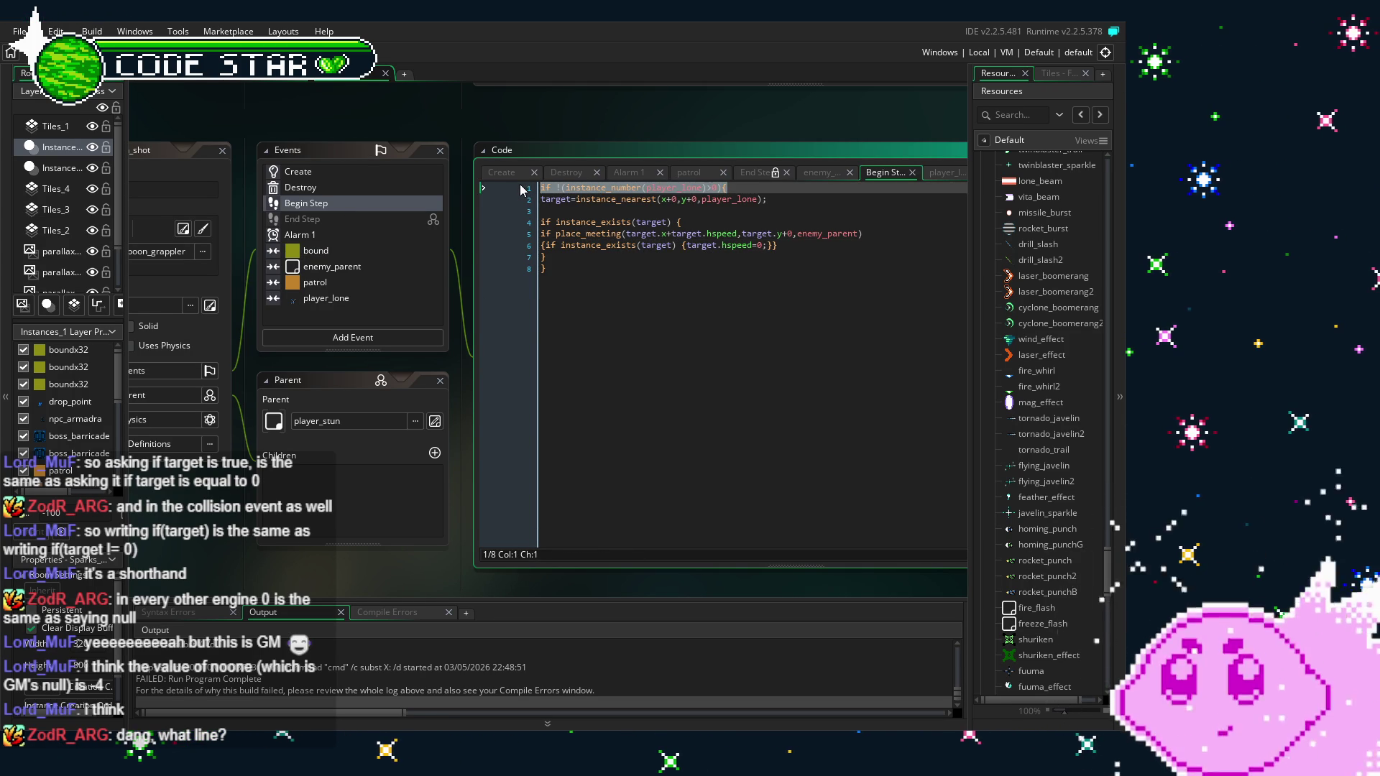
pyautogui.click(548, 269)
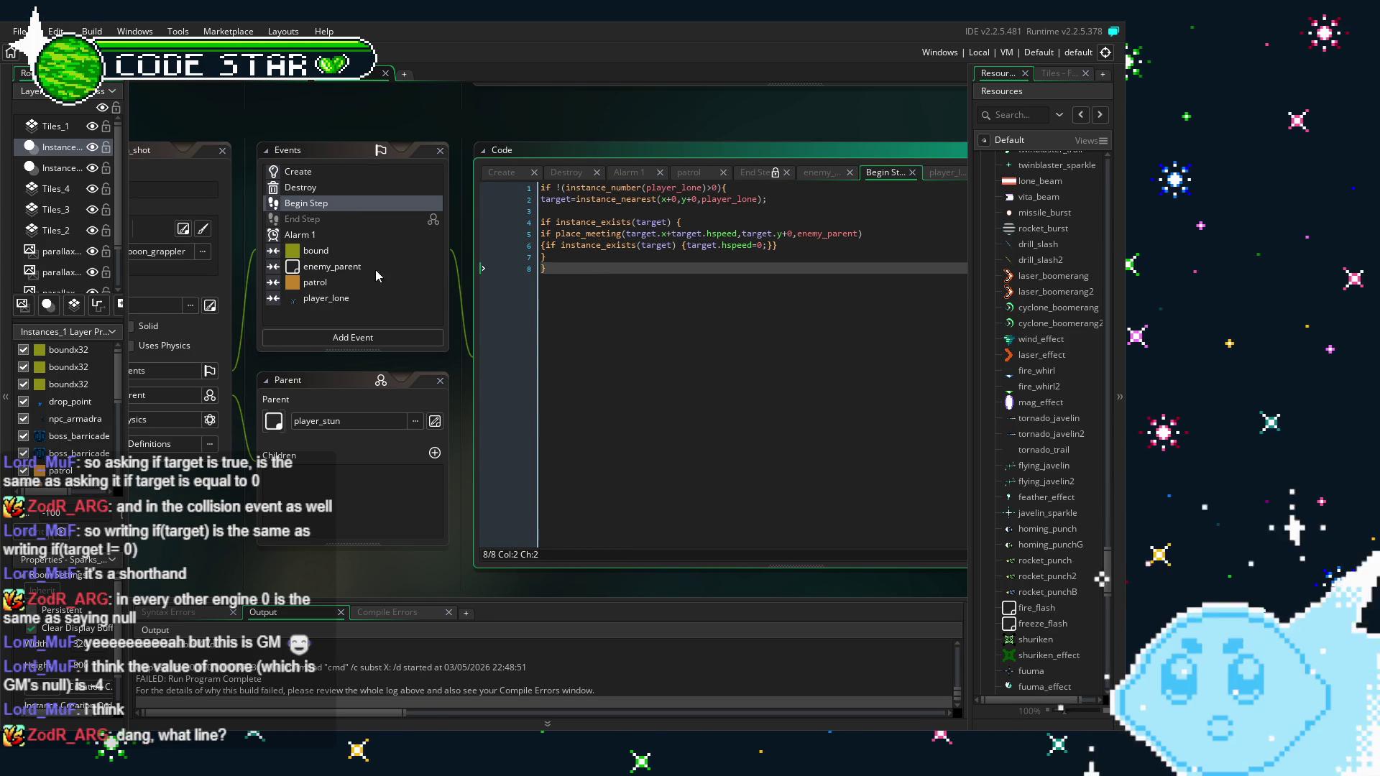
pyautogui.click(337, 251)
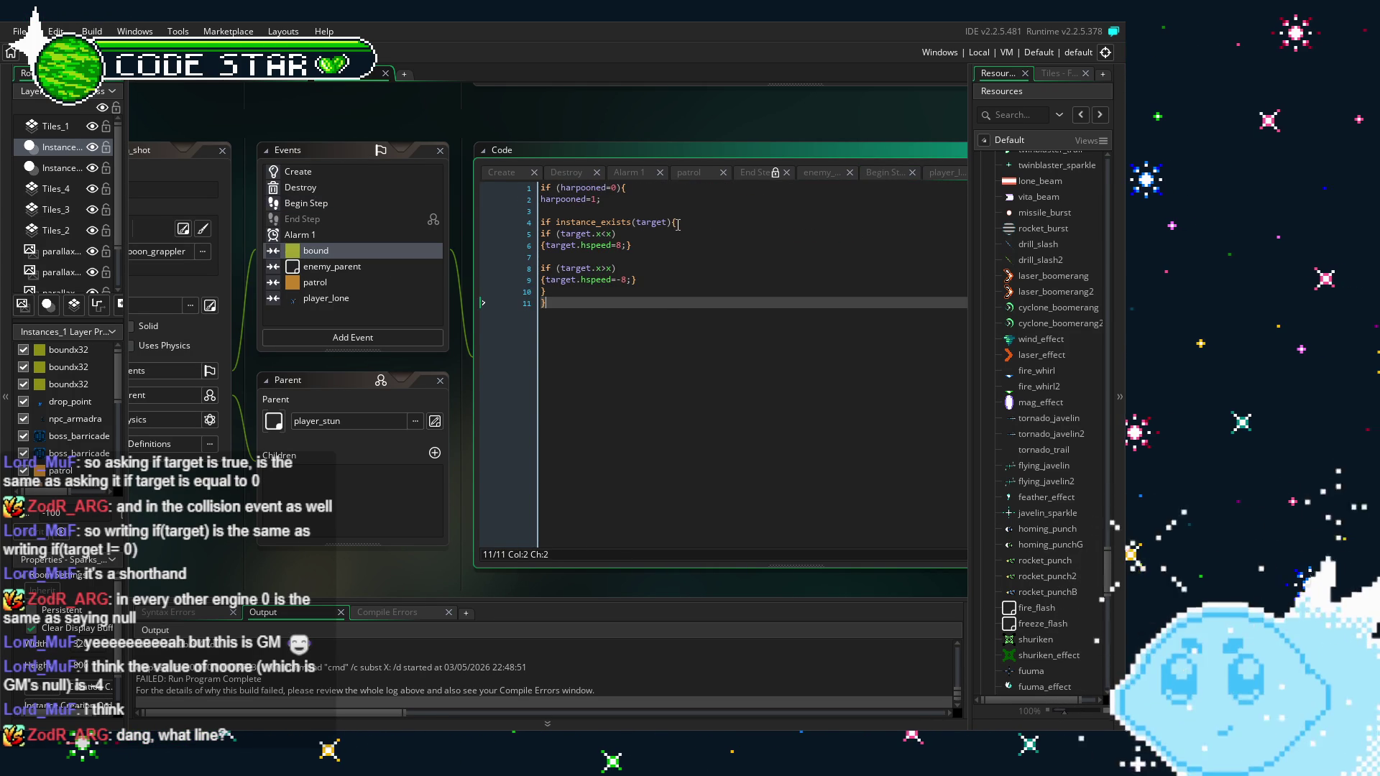
pyautogui.click(677, 224)
pyautogui.hotkey('ctrl', 'z')
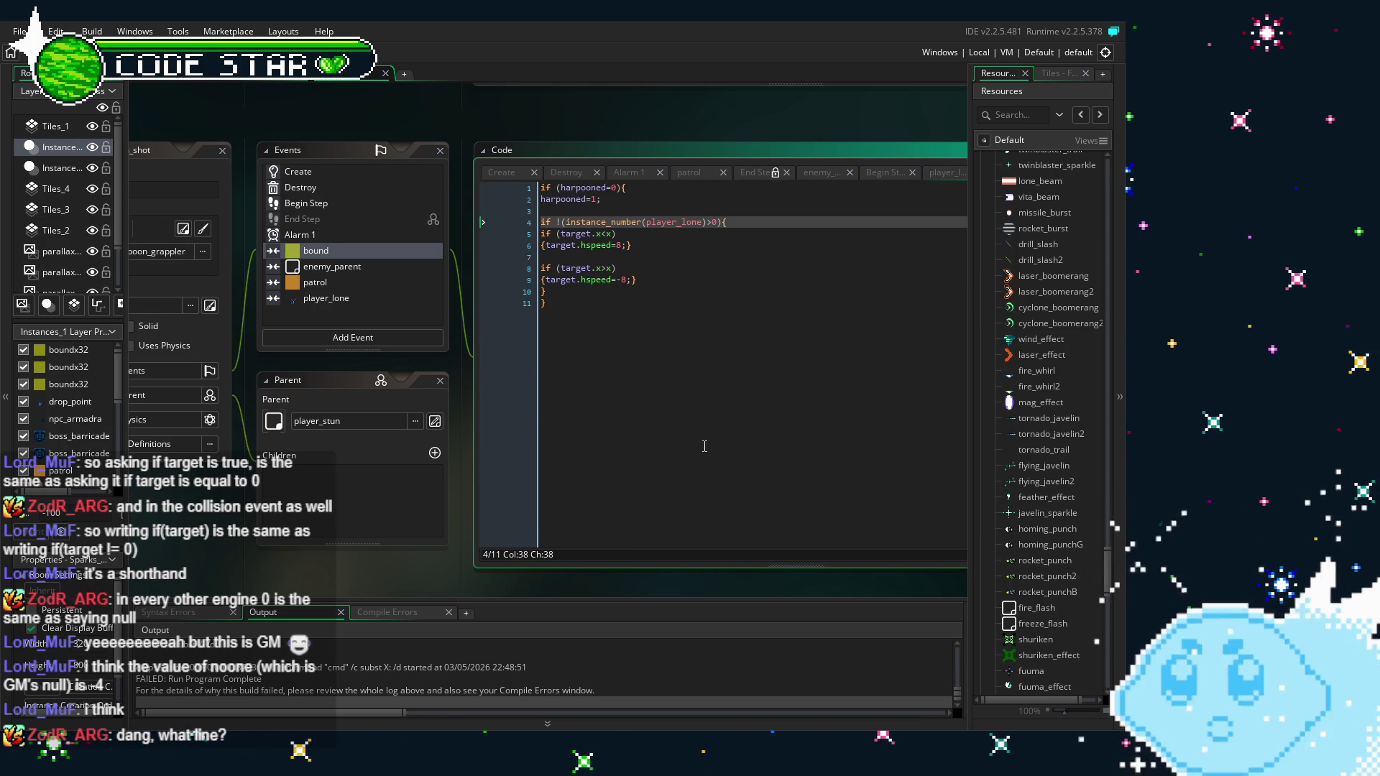
pyautogui.click(705, 447)
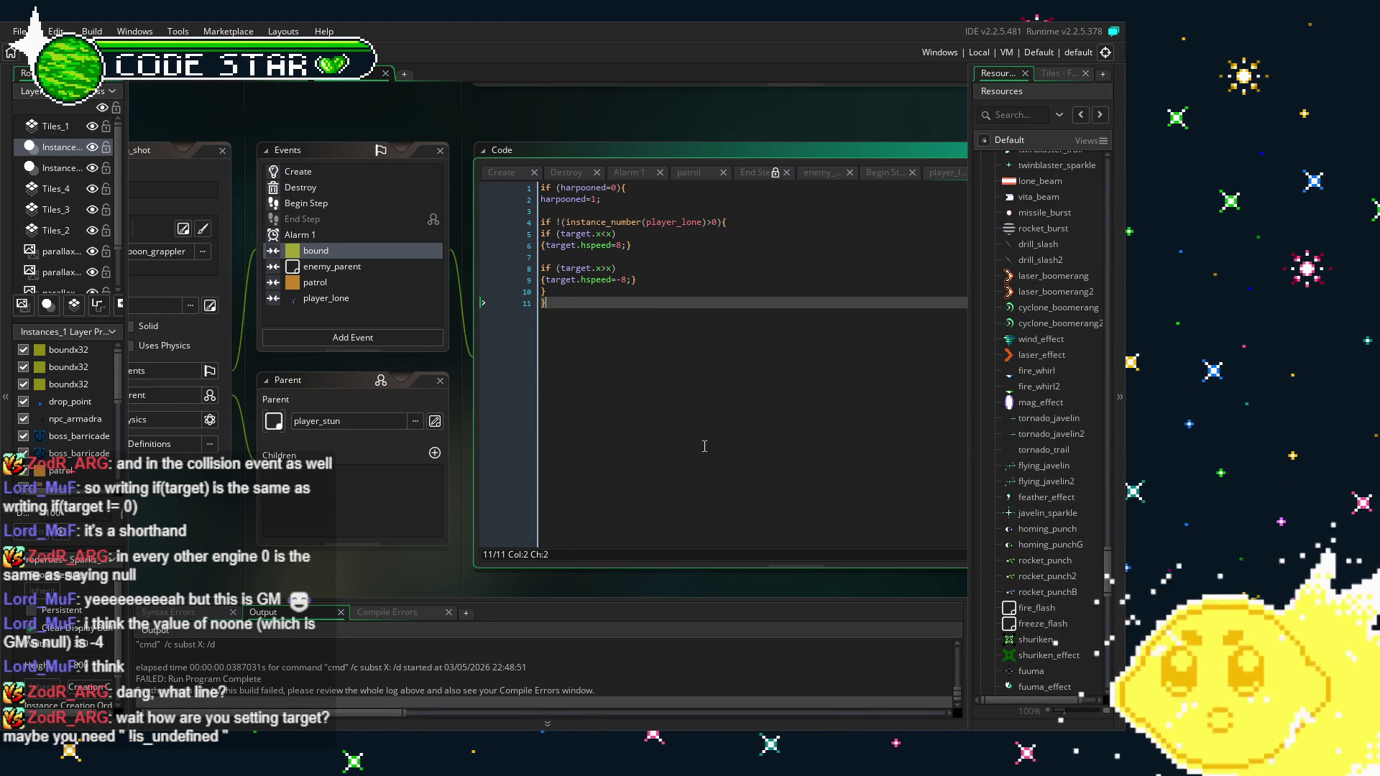
# Return to the Begin Step code, now wrapped in a negated player_lone count check
pyautogui.click(327, 204)
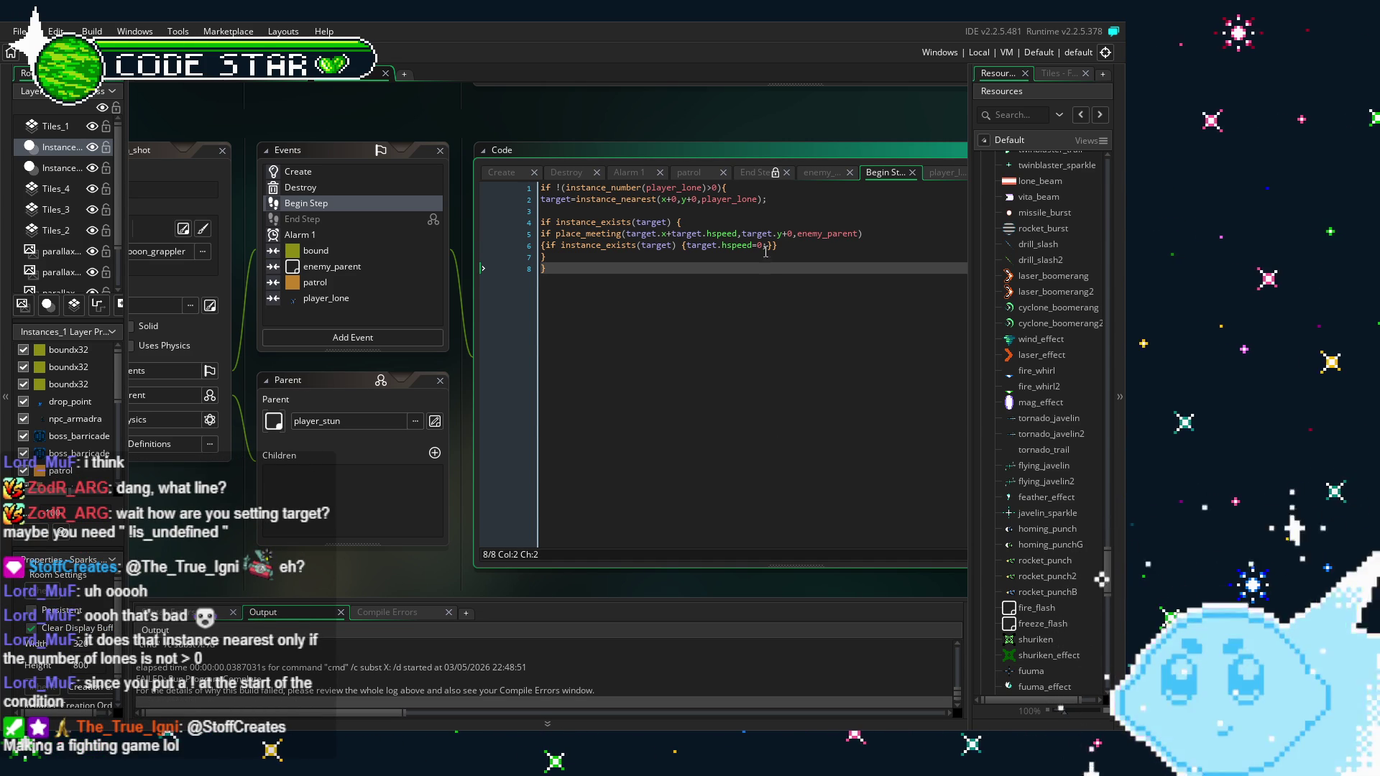
# Delete the '!' before (instance_number(player_lone)>0) in Begin Step line 1
pyautogui.click(562, 189)
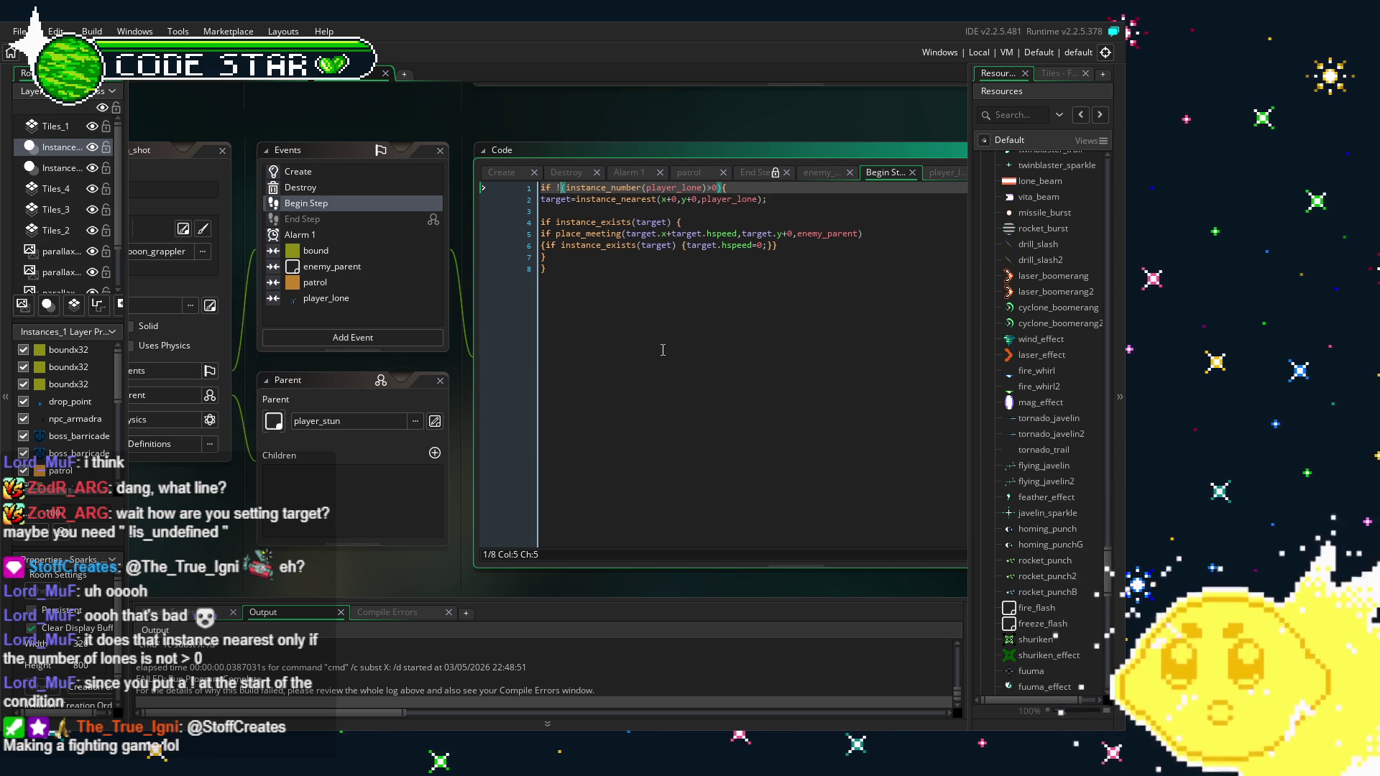
pyautogui.hotkey('ctrl', 'End')
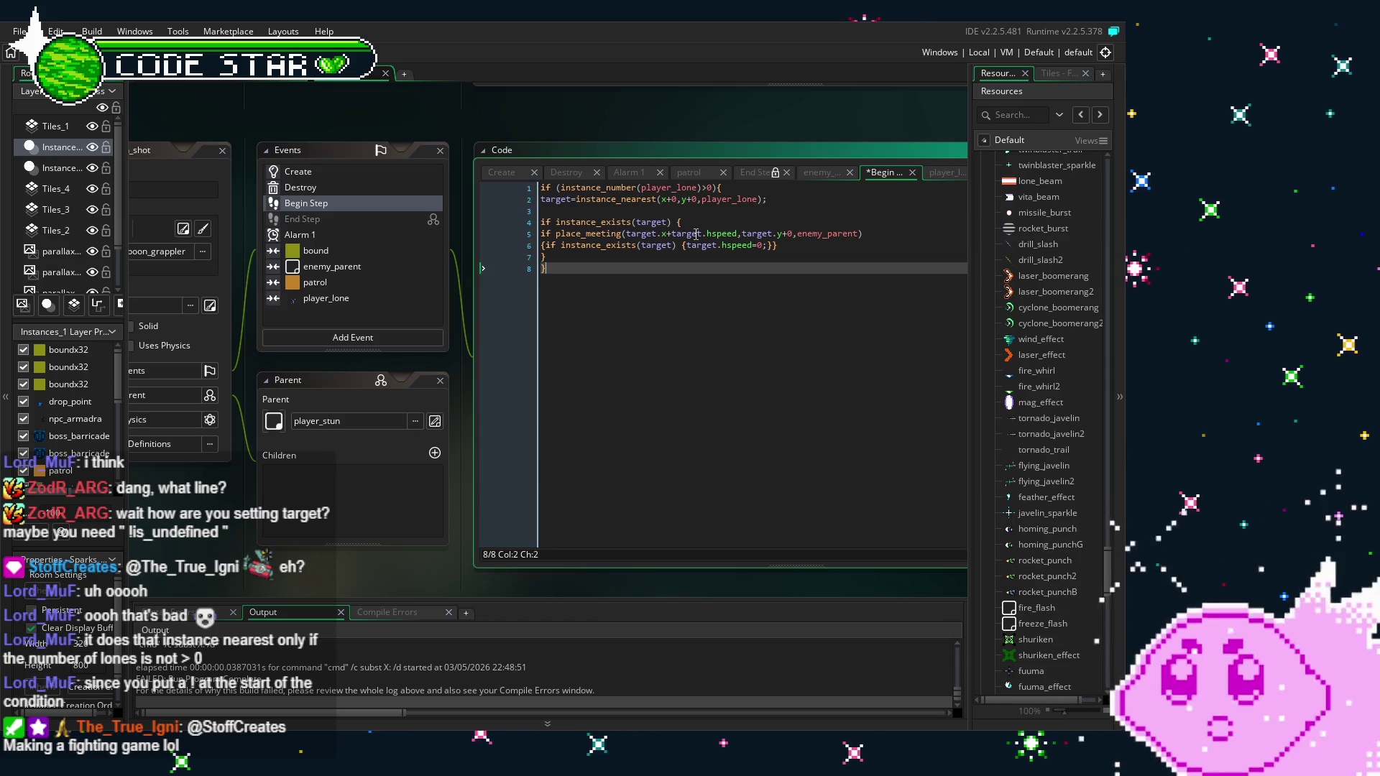
pyautogui.click(360, 253)
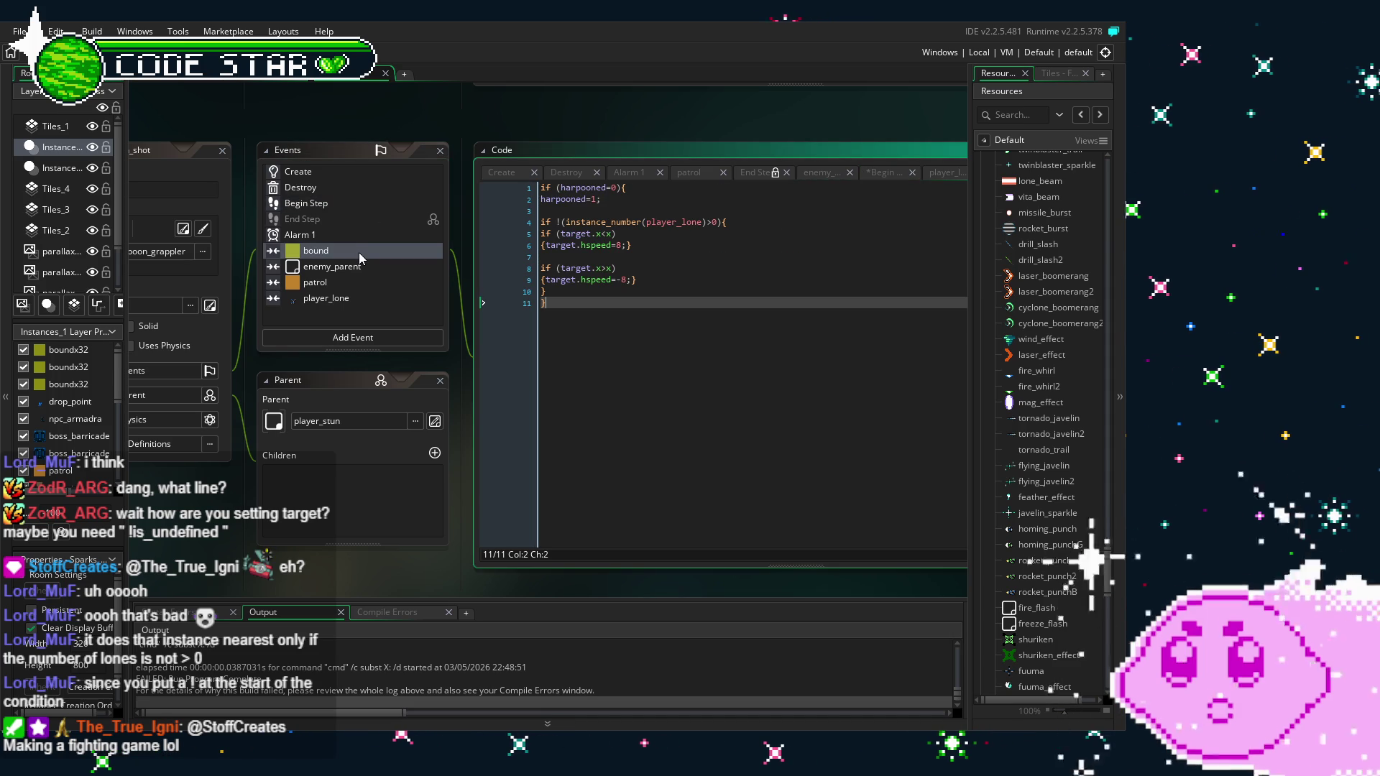
# Remove the negation and clear the old condition on bound line 4
pyautogui.click(561, 222)
pyautogui.press('BackSpace')
pyautogui.write('if (target)')
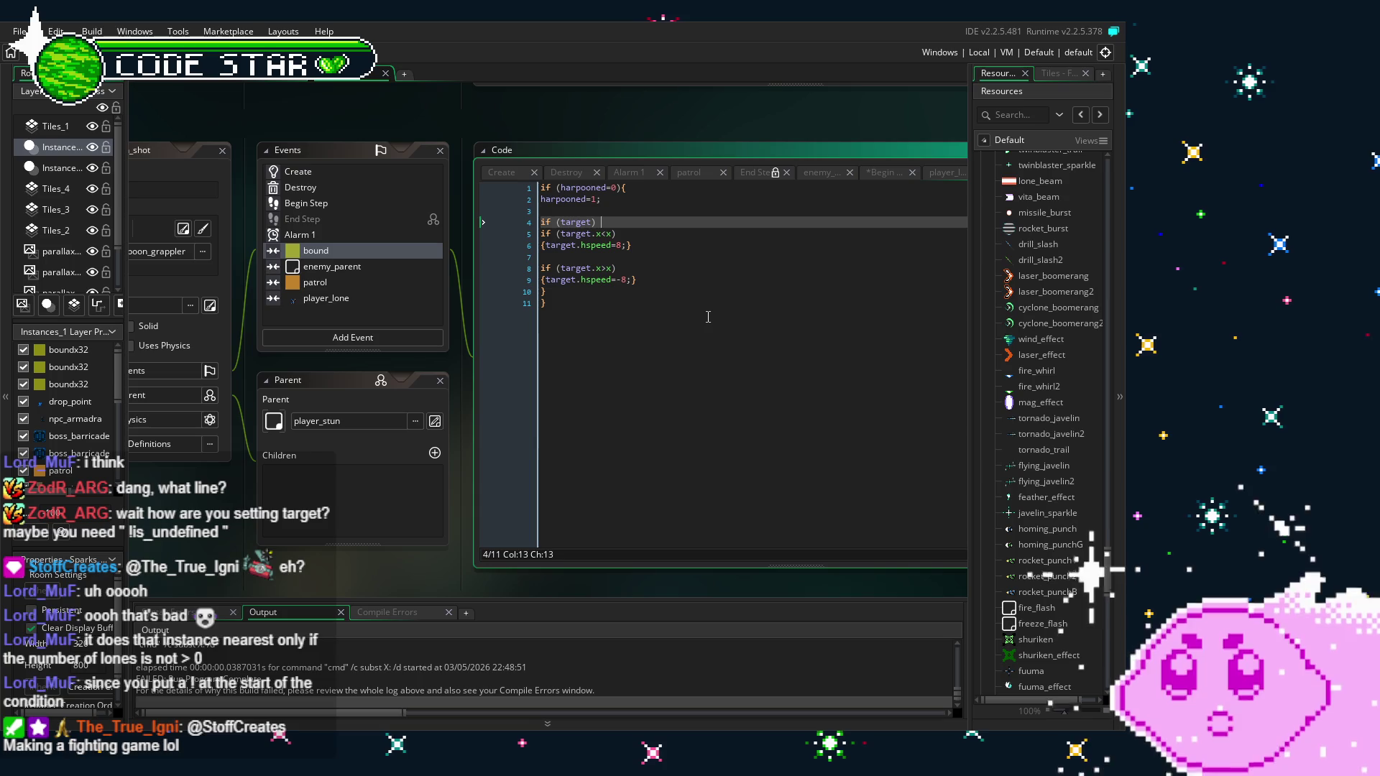
pyautogui.press('Down')
pyautogui.press('Down')
pyautogui.press('Down')
pyautogui.press('End')
pyautogui.press('Up')
pyautogui.press('Up')
pyautogui.press('Up')
pyautogui.press('End')
pyautogui.hotkey('shift', 'Home')
# Write 'if instance_exists(target){' on line 4, then save and start a test build
pyautogui.write('if instance_exists(target){')
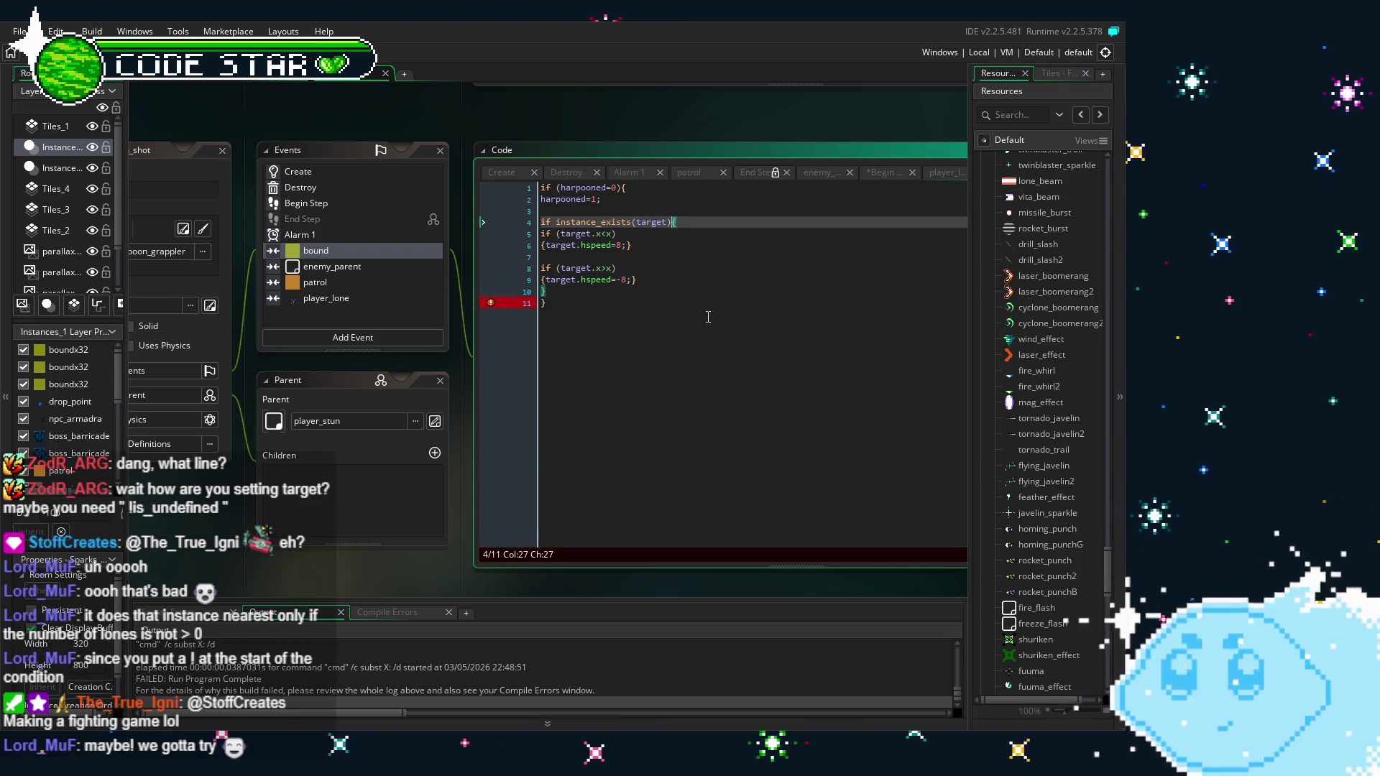
pyautogui.click(708, 317)
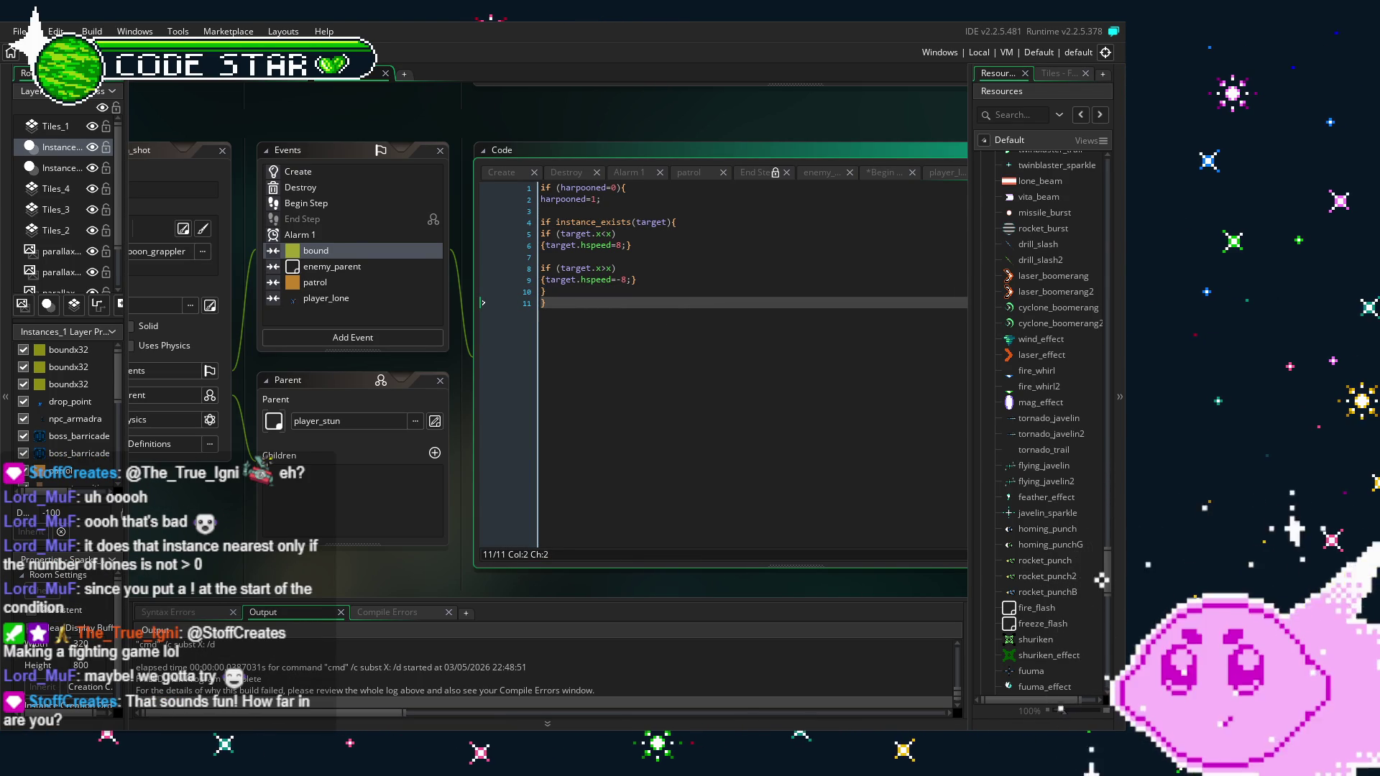
pyautogui.press('F5')
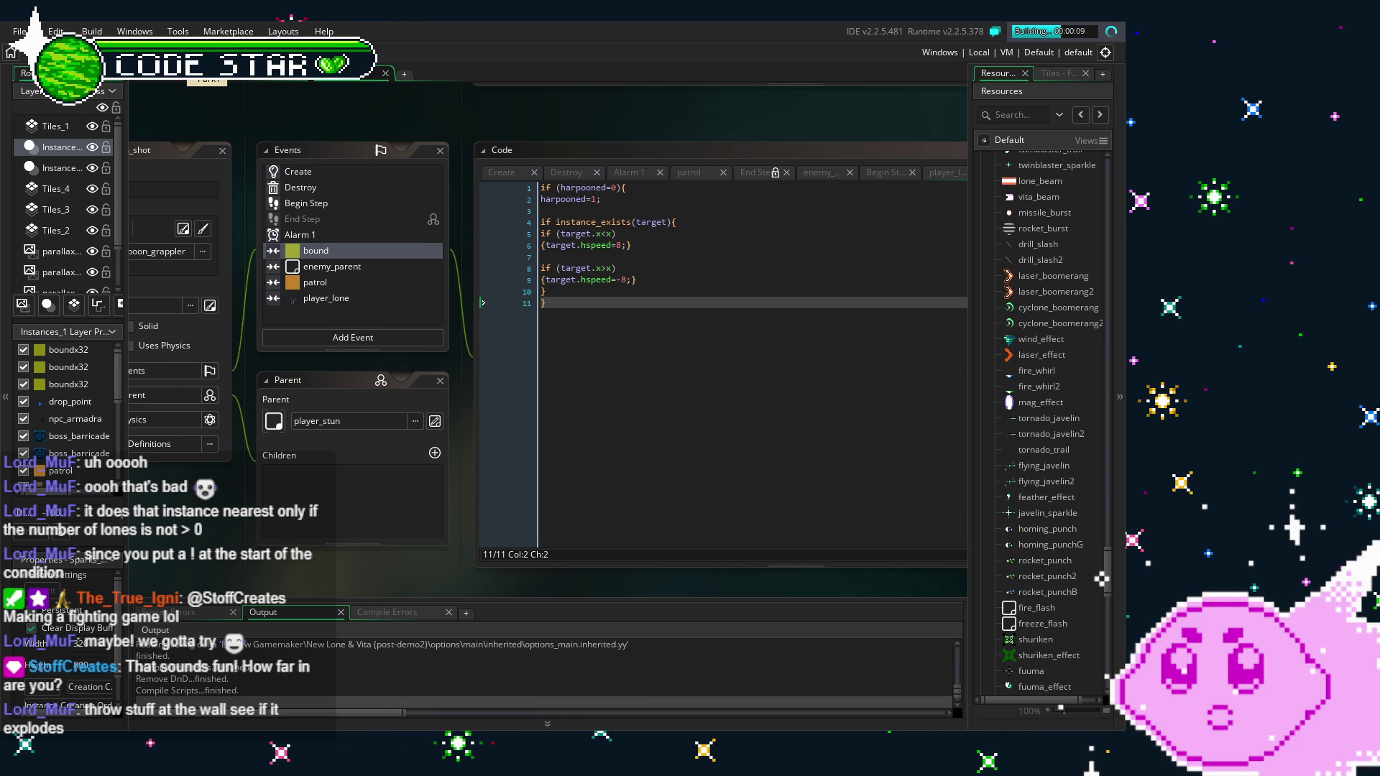
# Review the Begin Step place_meeting check and the enemy_parent and bound collision code, ending on Begin Step
pyautogui.click(287, 204)
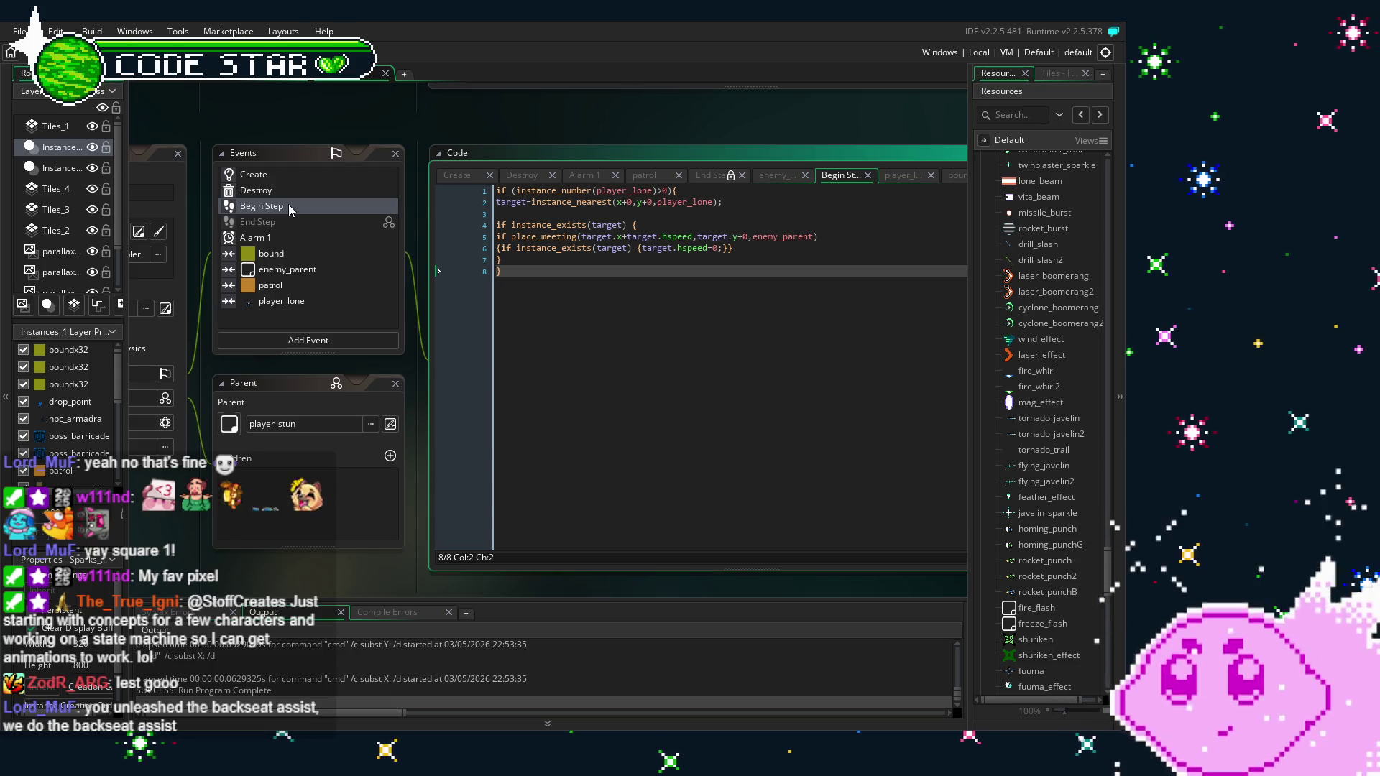
pyautogui.click(618, 237)
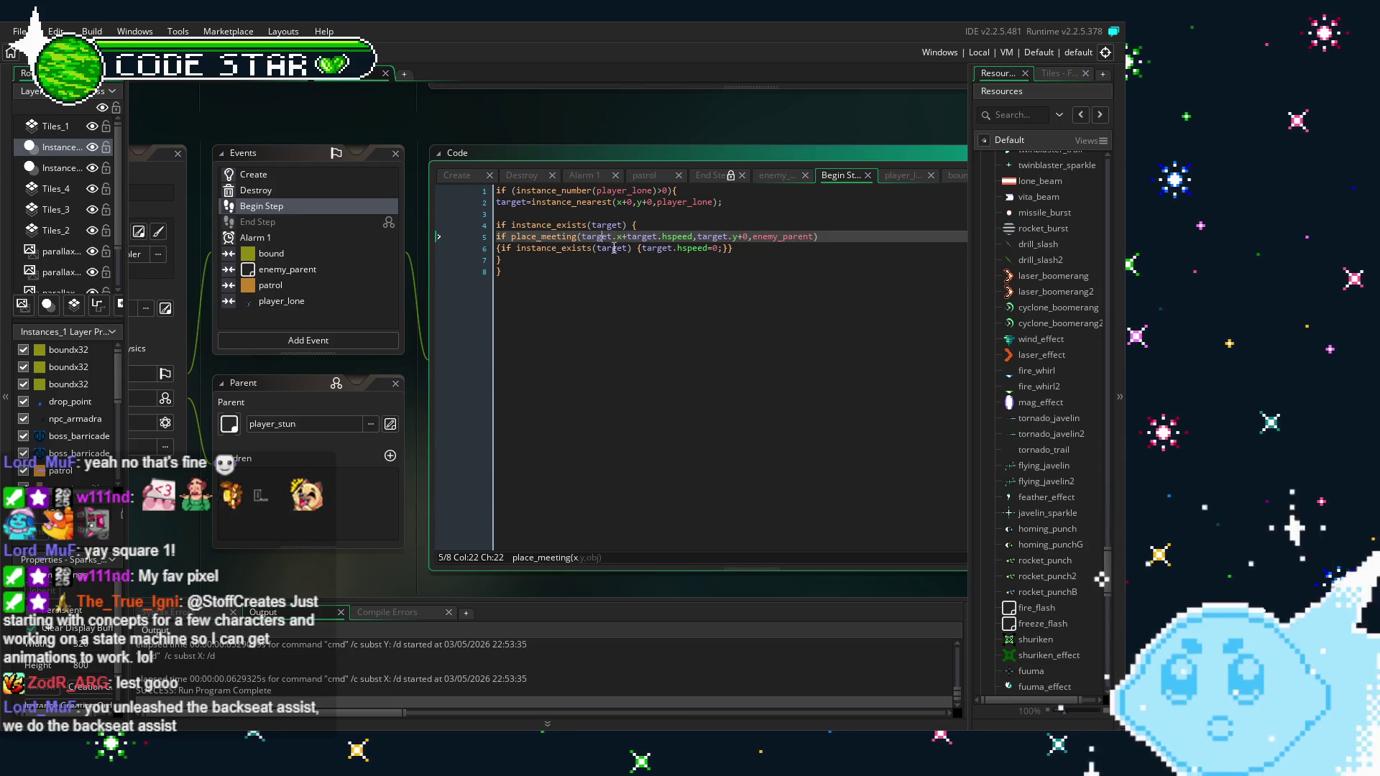
pyautogui.click(641, 276)
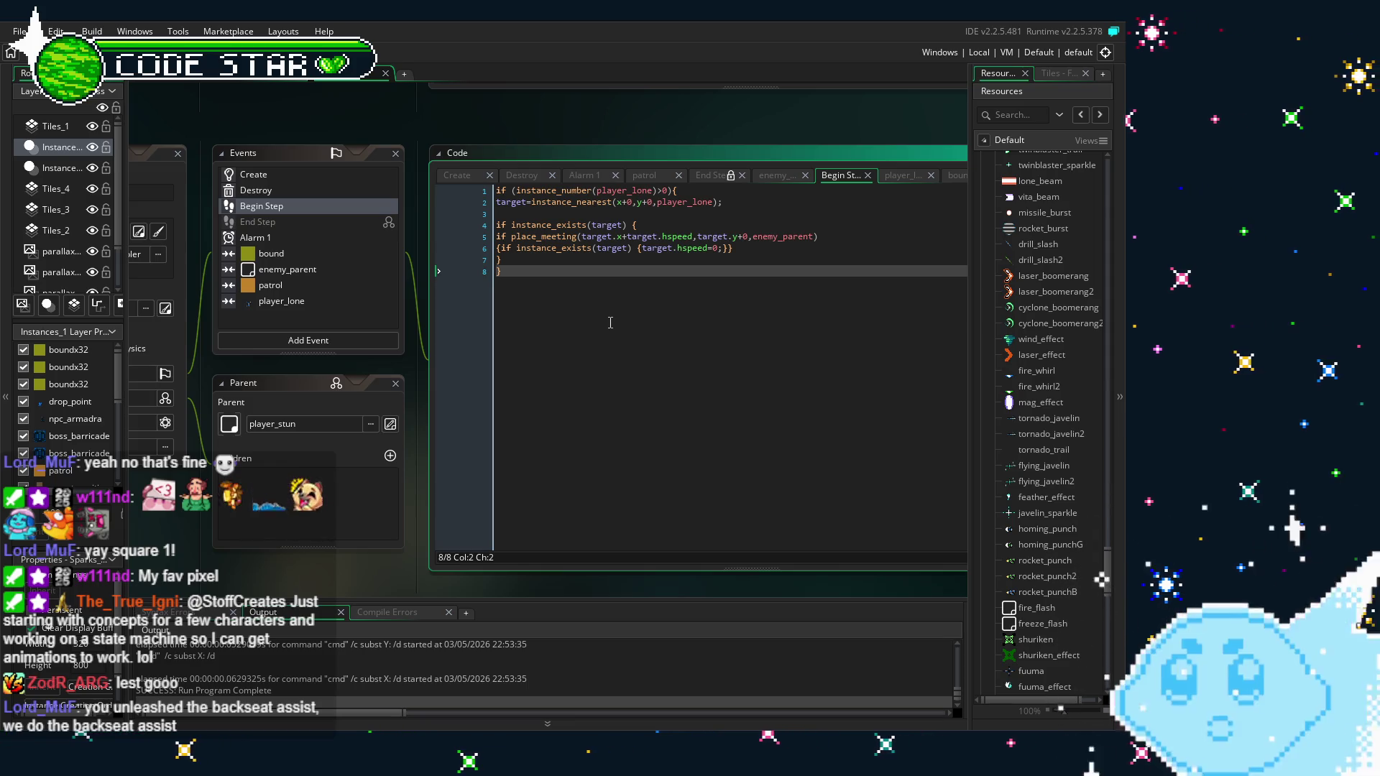
pyautogui.moveTo(639, 312); pyautogui.dragTo(593, 304)
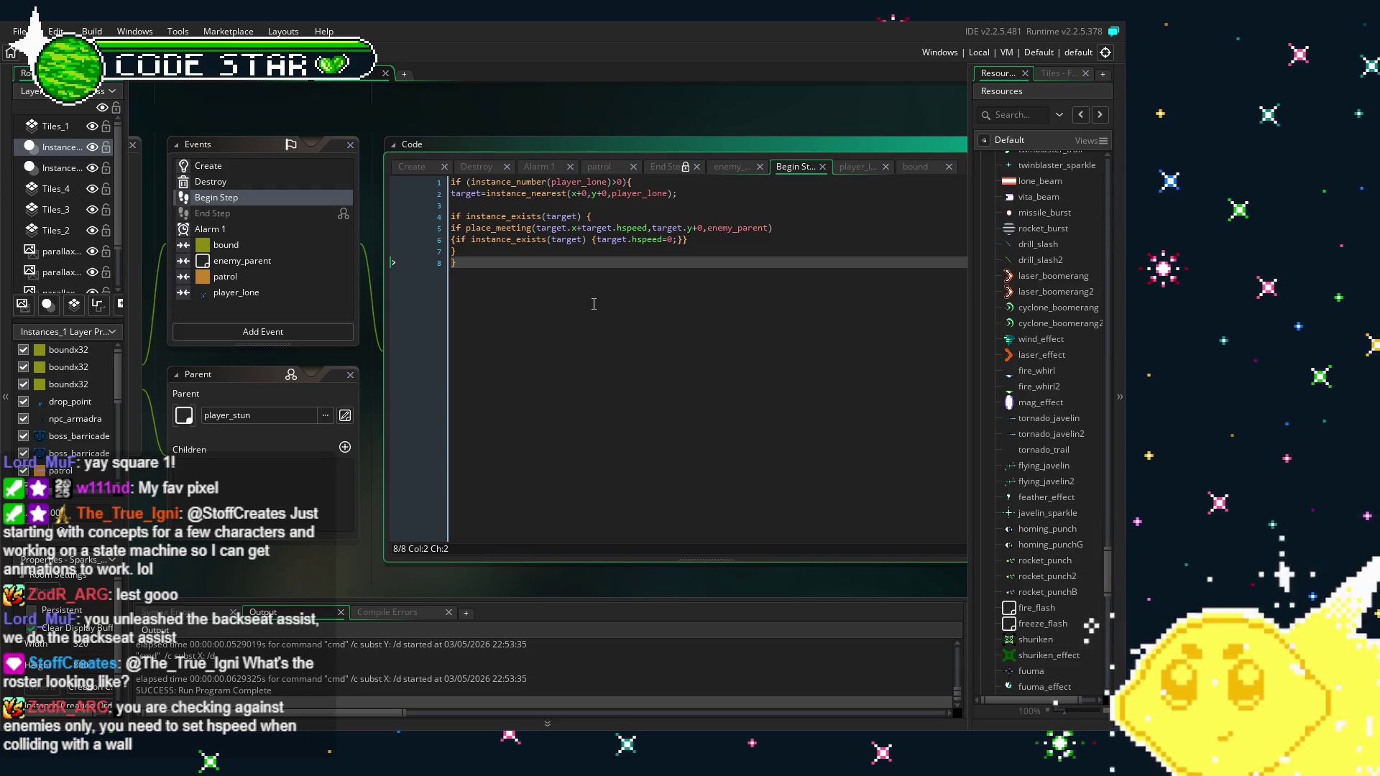
pyautogui.click(259, 265)
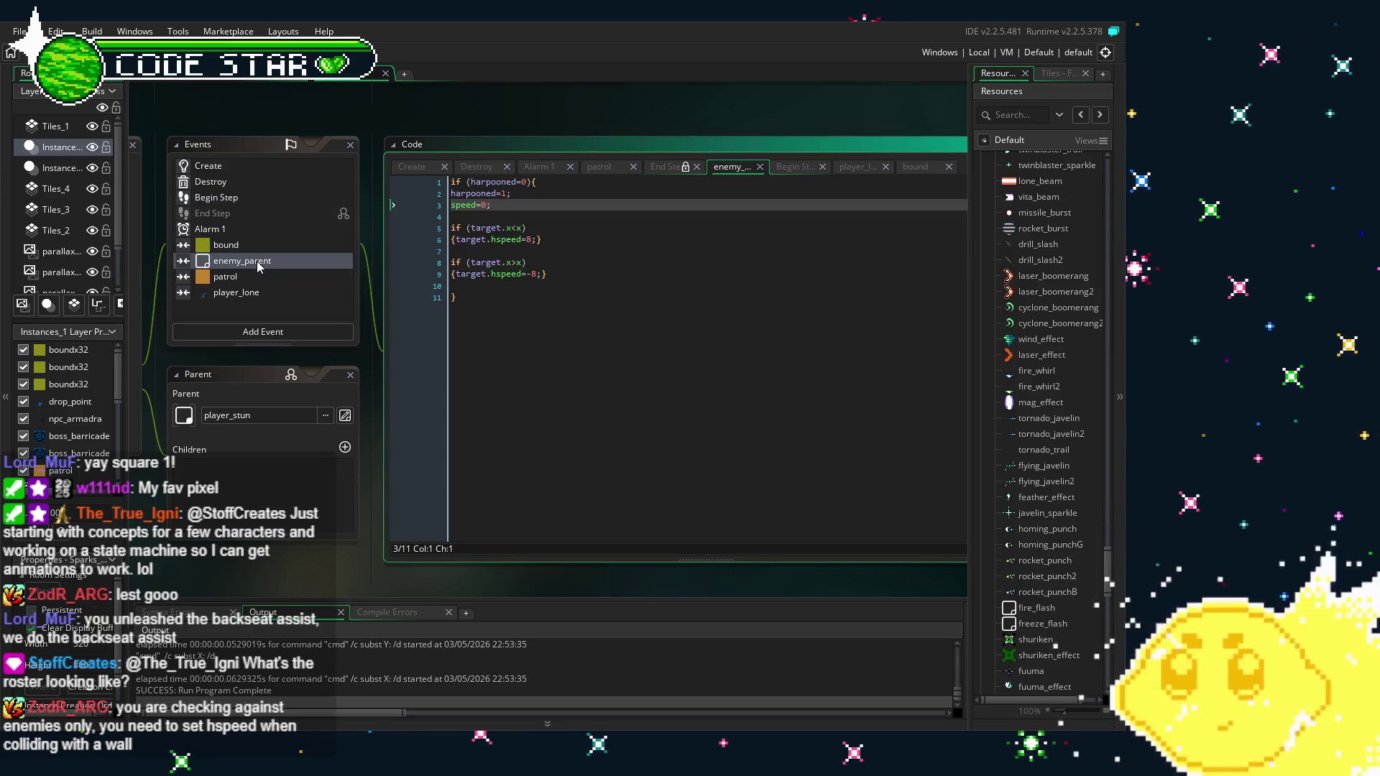
pyautogui.click(268, 247)
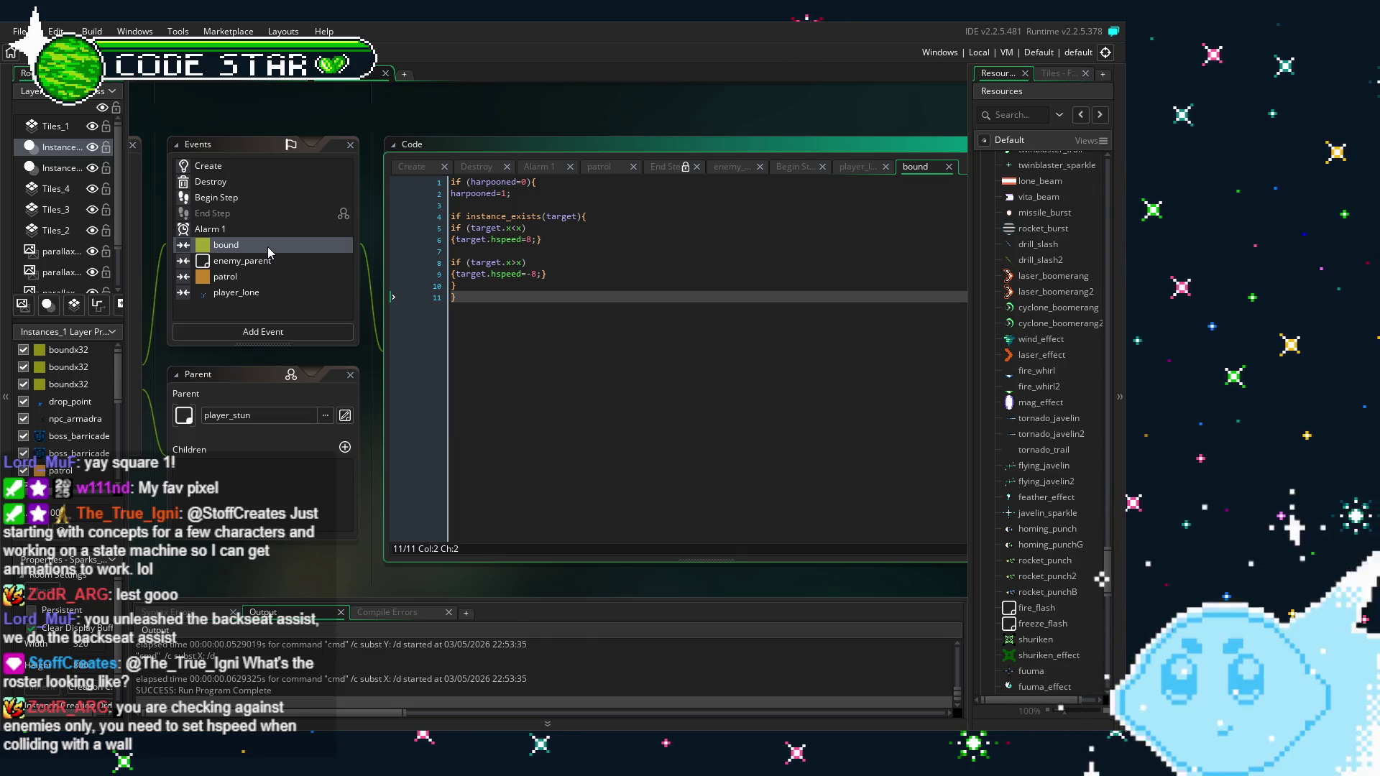
pyautogui.click(254, 196)
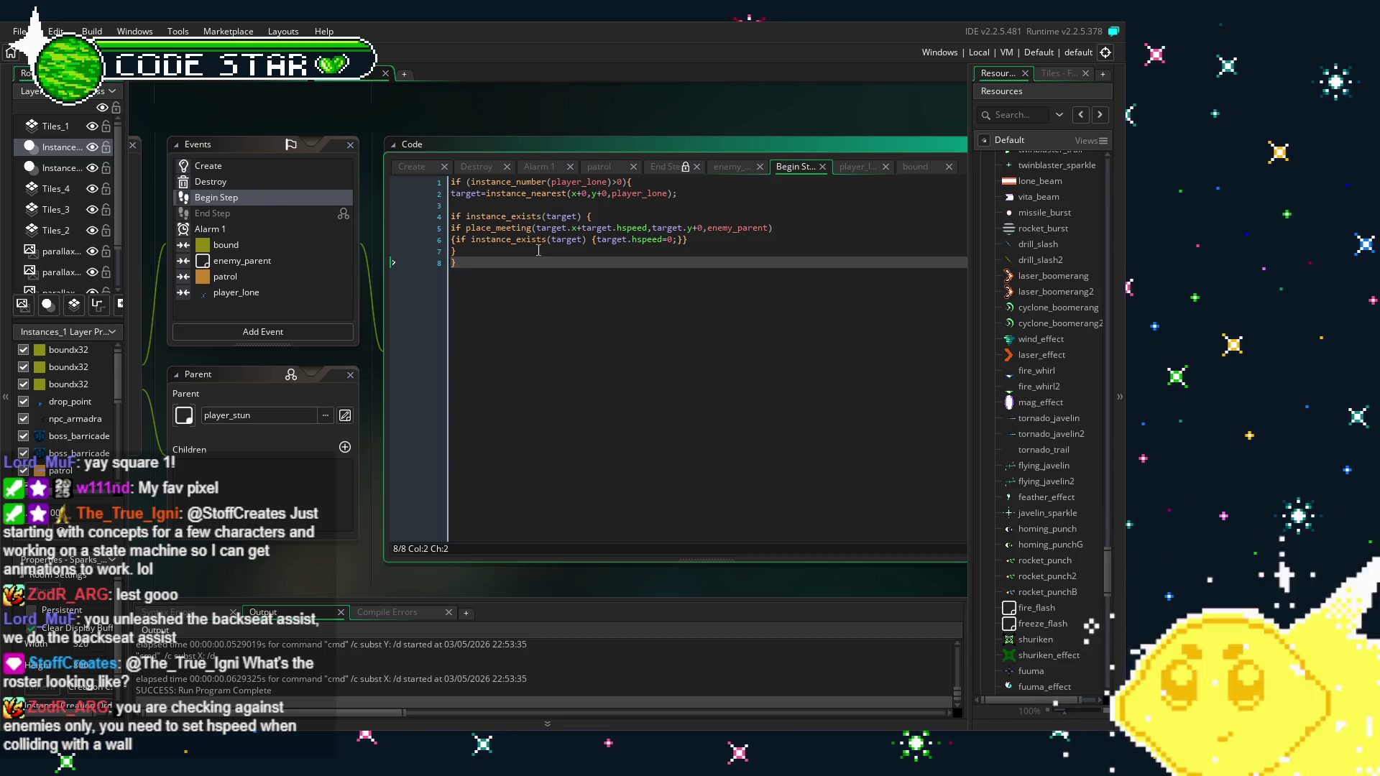
# Duplicate the three-line target hspeed check below the original block
pyautogui.click(511, 228)
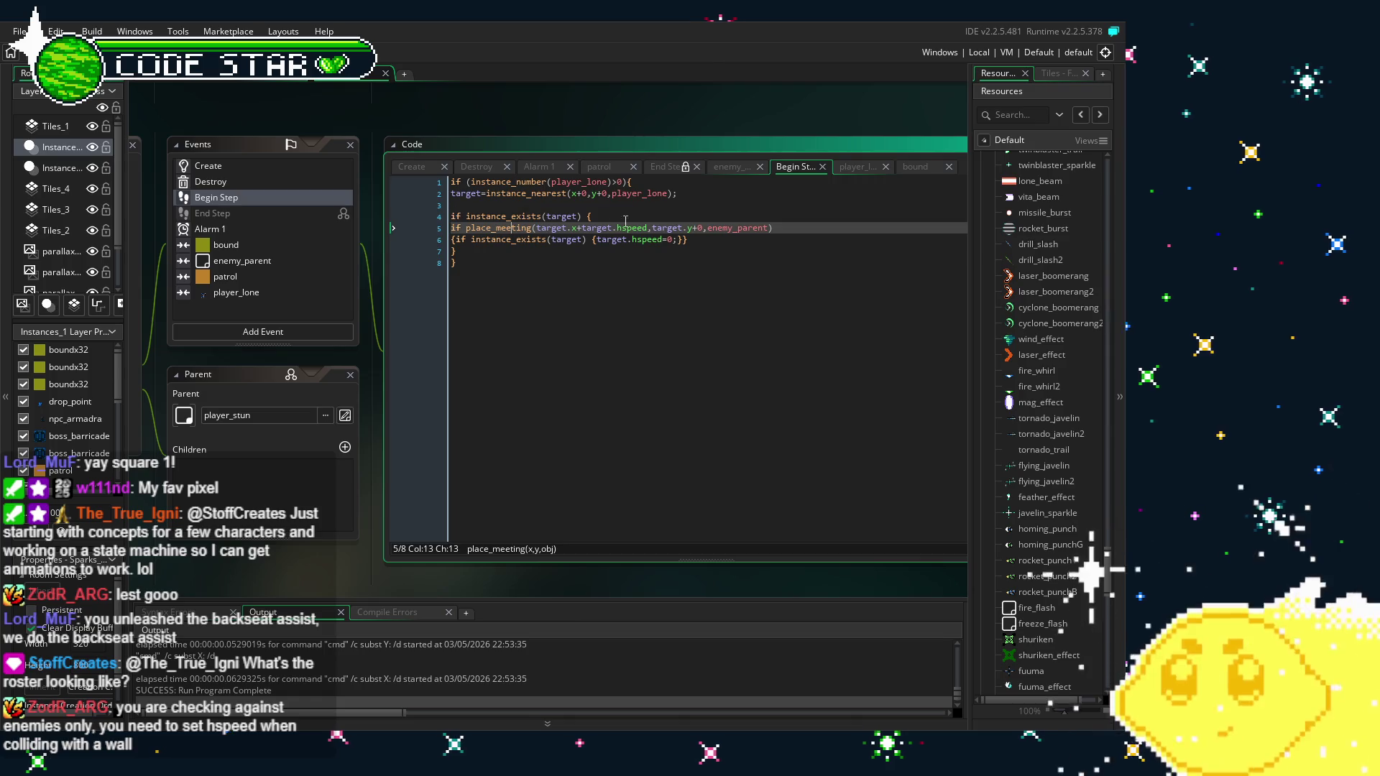
pyautogui.click(686, 240)
pyautogui.moveTo(686, 240); pyautogui.dragTo(449, 217)
pyautogui.hotkey('ctrl', 'c')
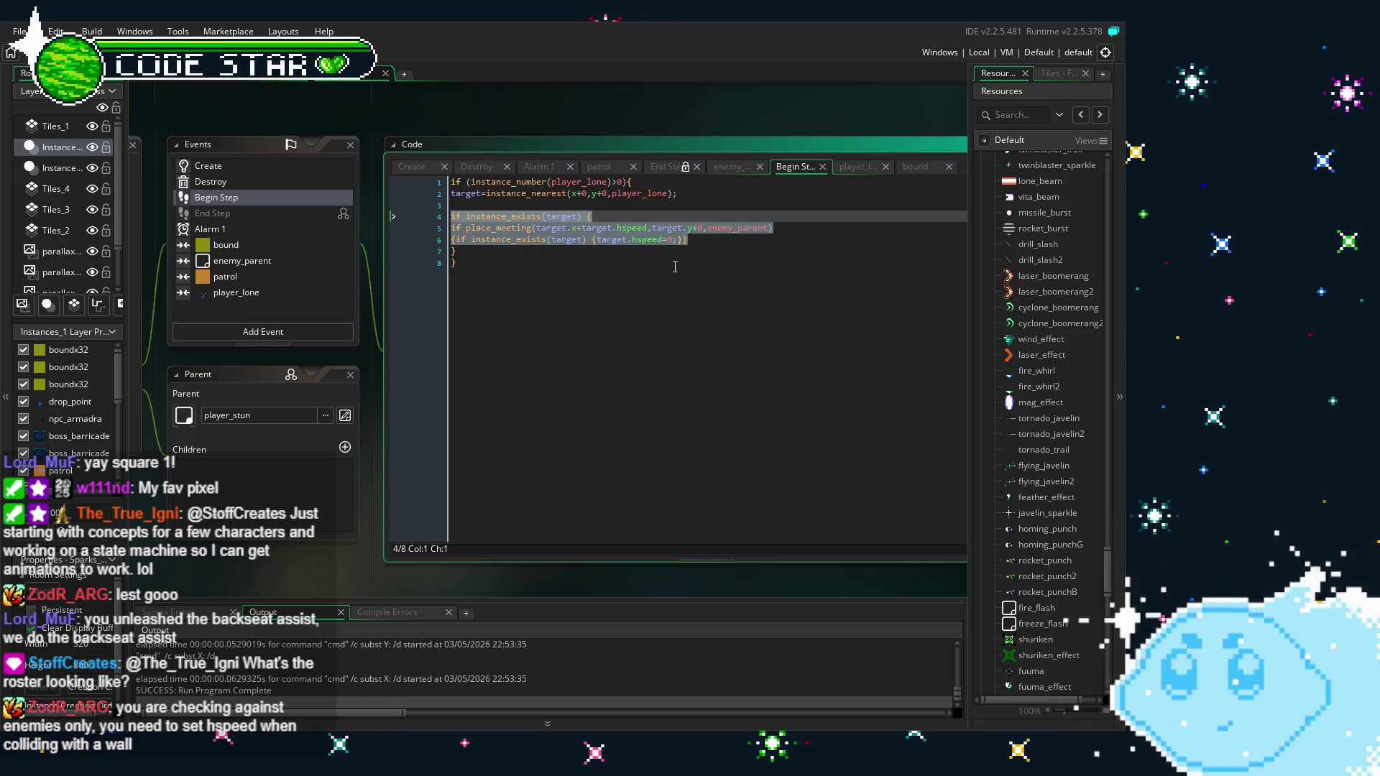
pyautogui.click(681, 266)
pyautogui.click(723, 241)
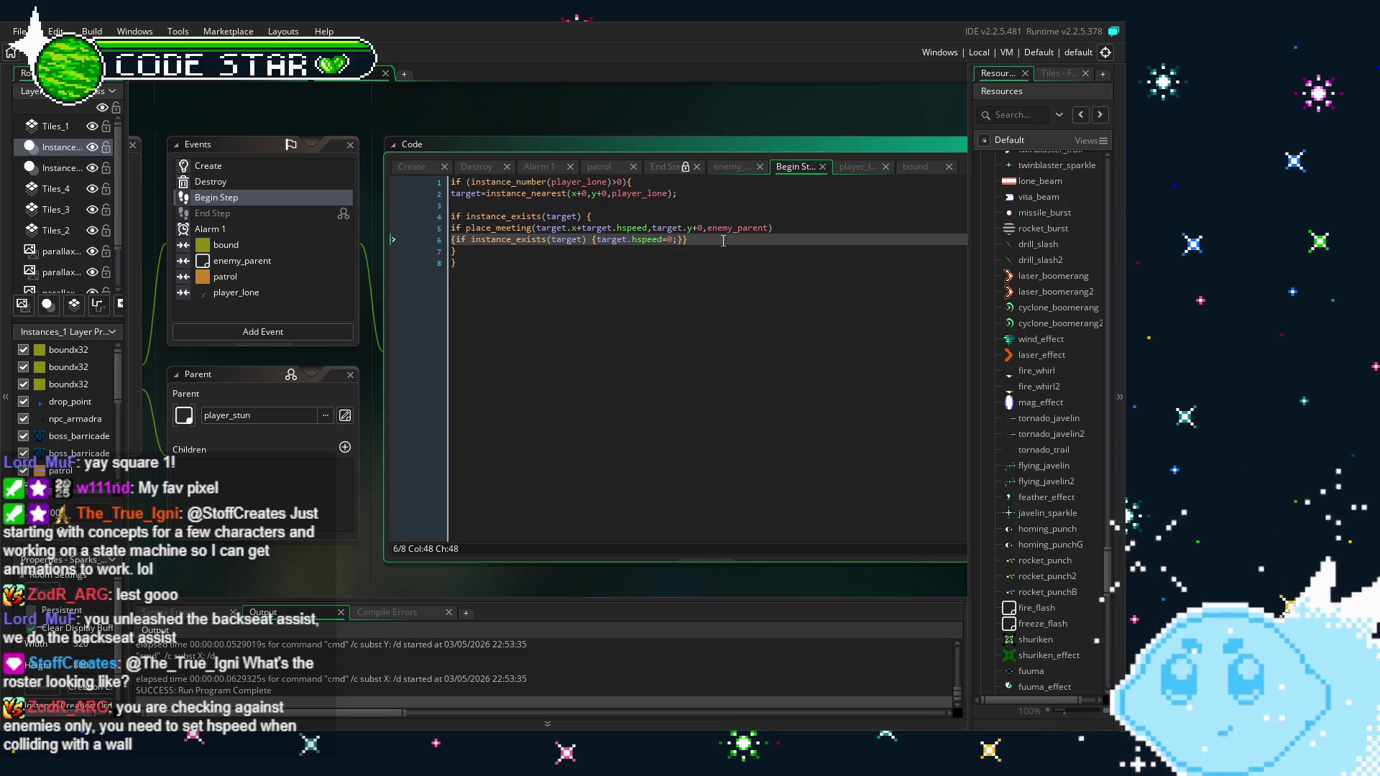
pyautogui.press('Return')
pyautogui.press('Return')
pyautogui.hotkey('ctrl', 'v')
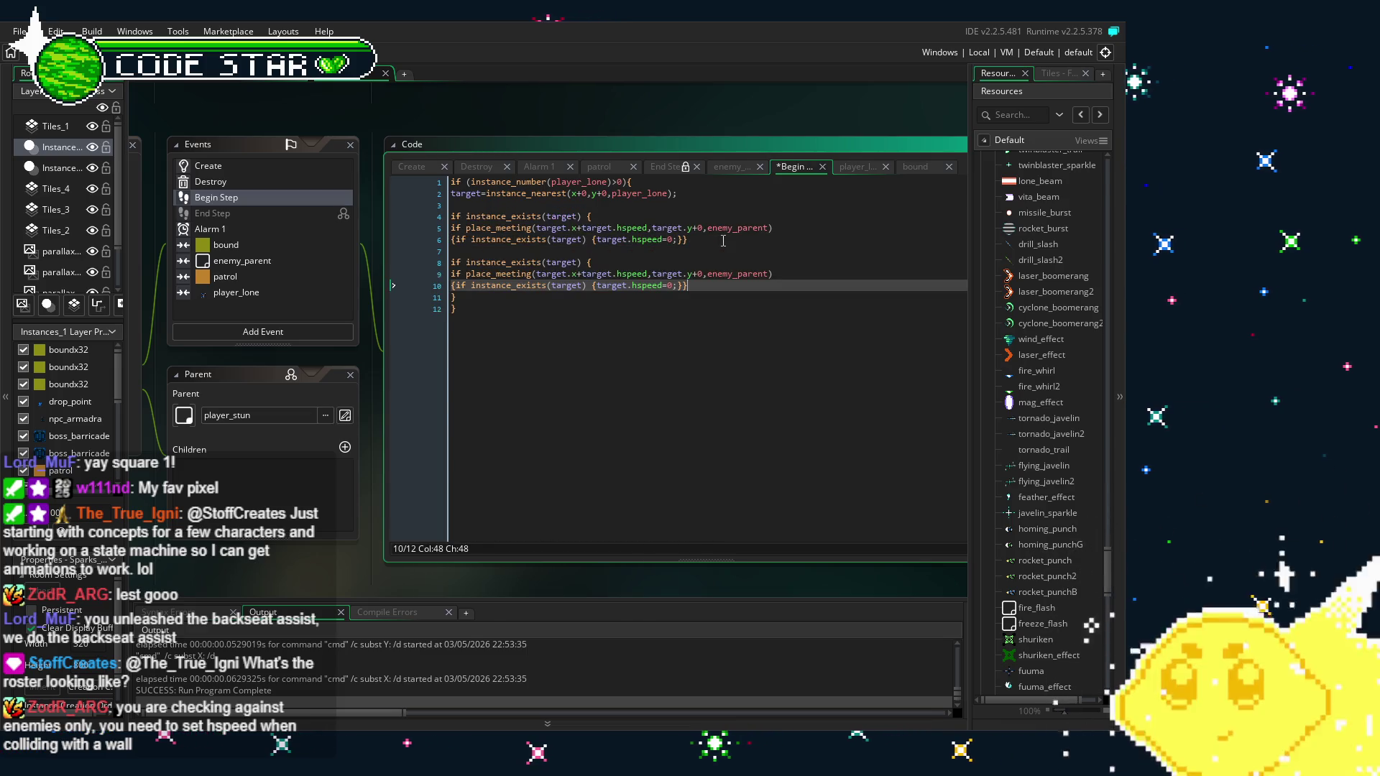
# Change enemy_parent to bound in the copied place_meeting call, fixing the ev_boundary autocomplete
pyautogui.doubleClick(751, 276)
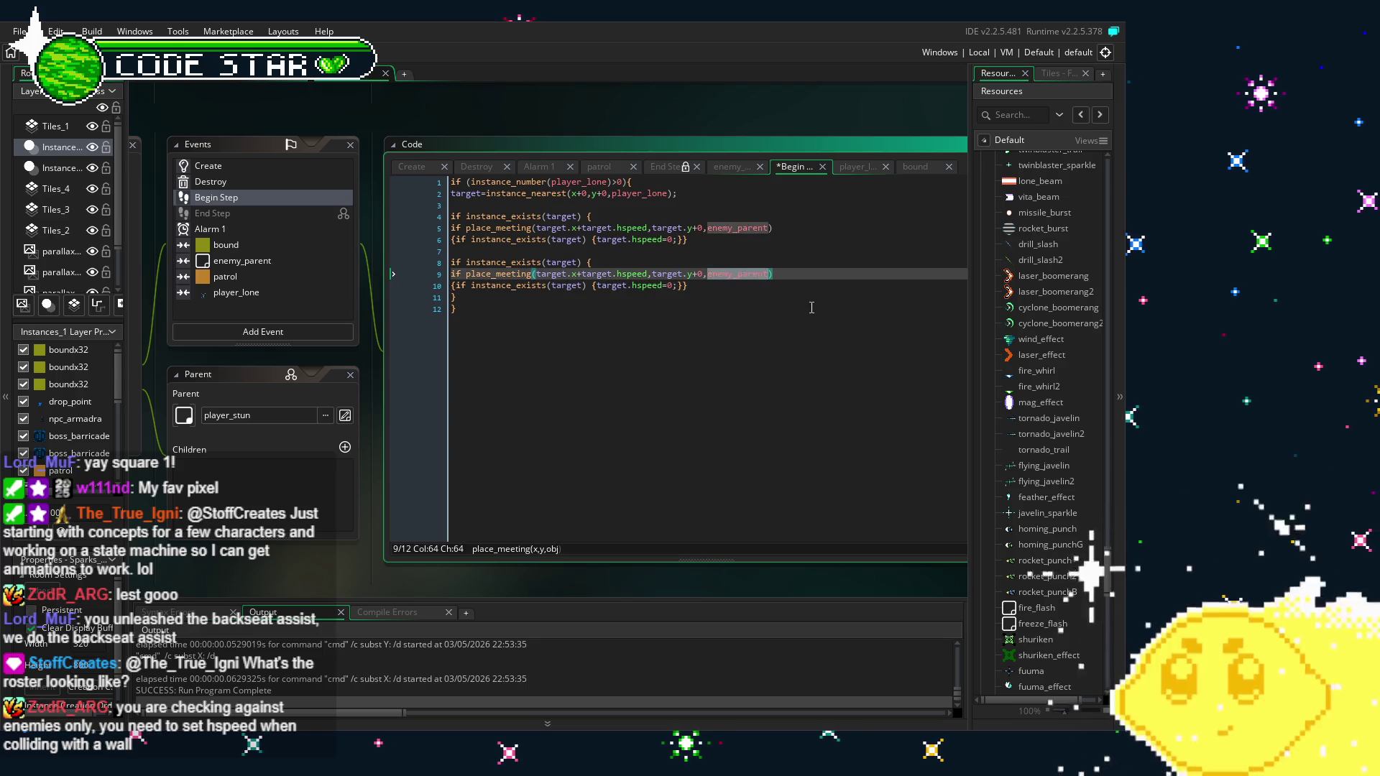
pyautogui.write('bound')
pyautogui.press('Return')
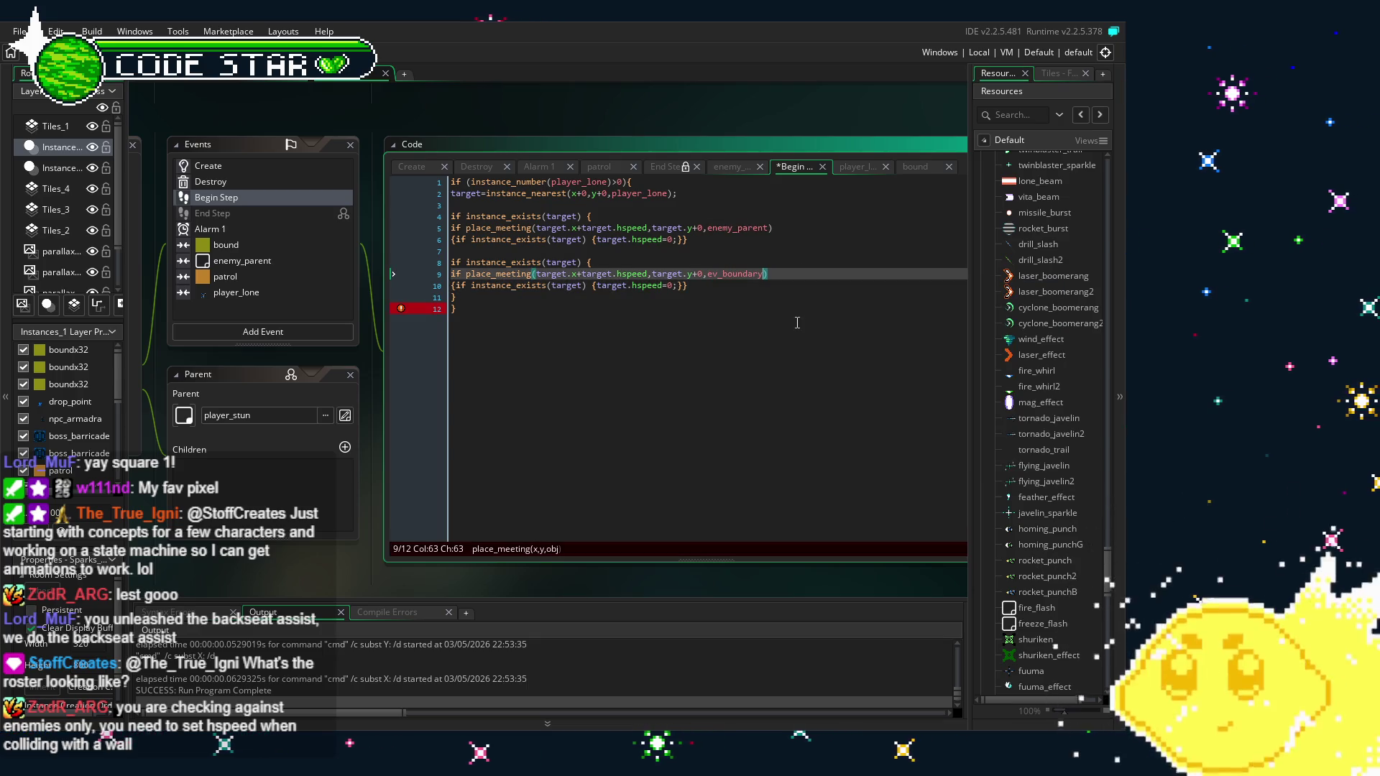
pyautogui.doubleClick(722, 276)
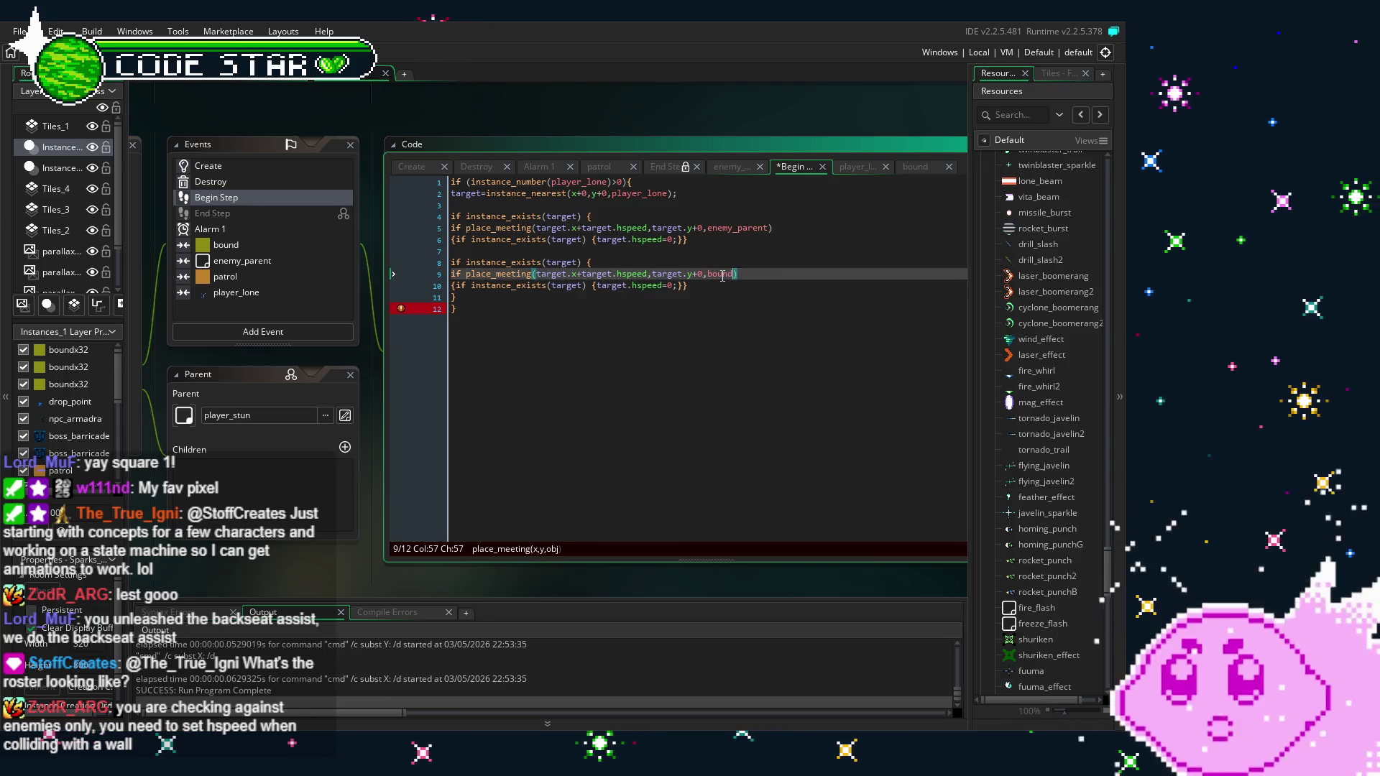
pyautogui.write('bound')
pyautogui.click(548, 366)
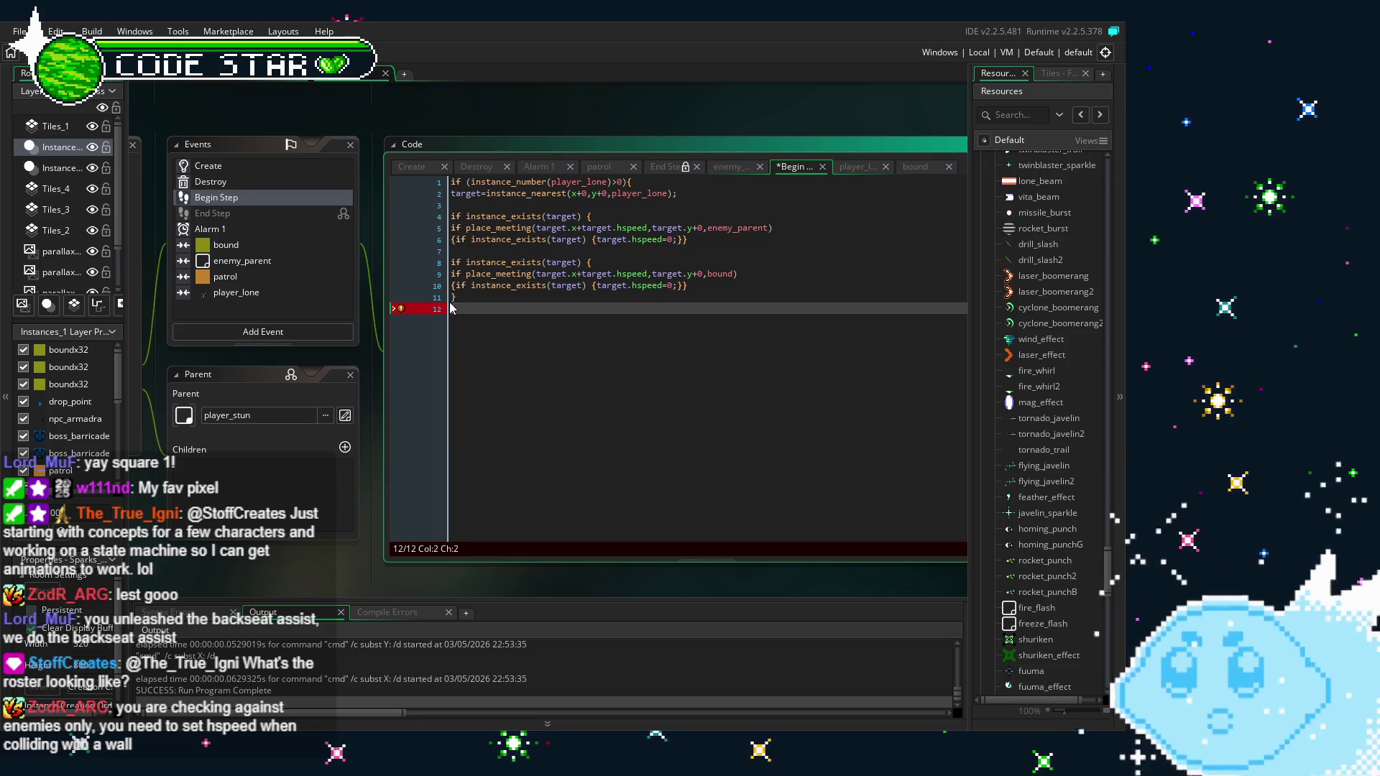
# Delete the duplicated instance_exists line before the bound check
pyautogui.click(453, 309)
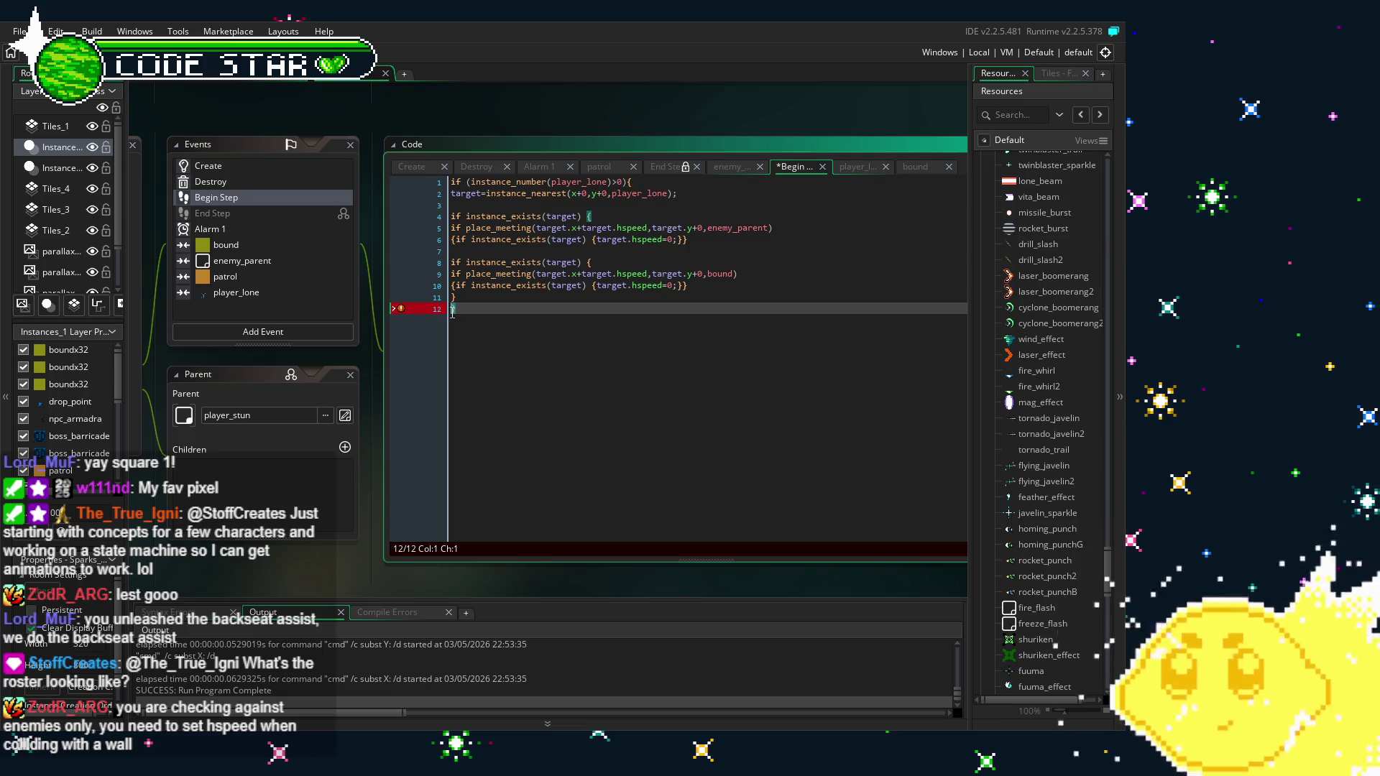
pyautogui.click(590, 215)
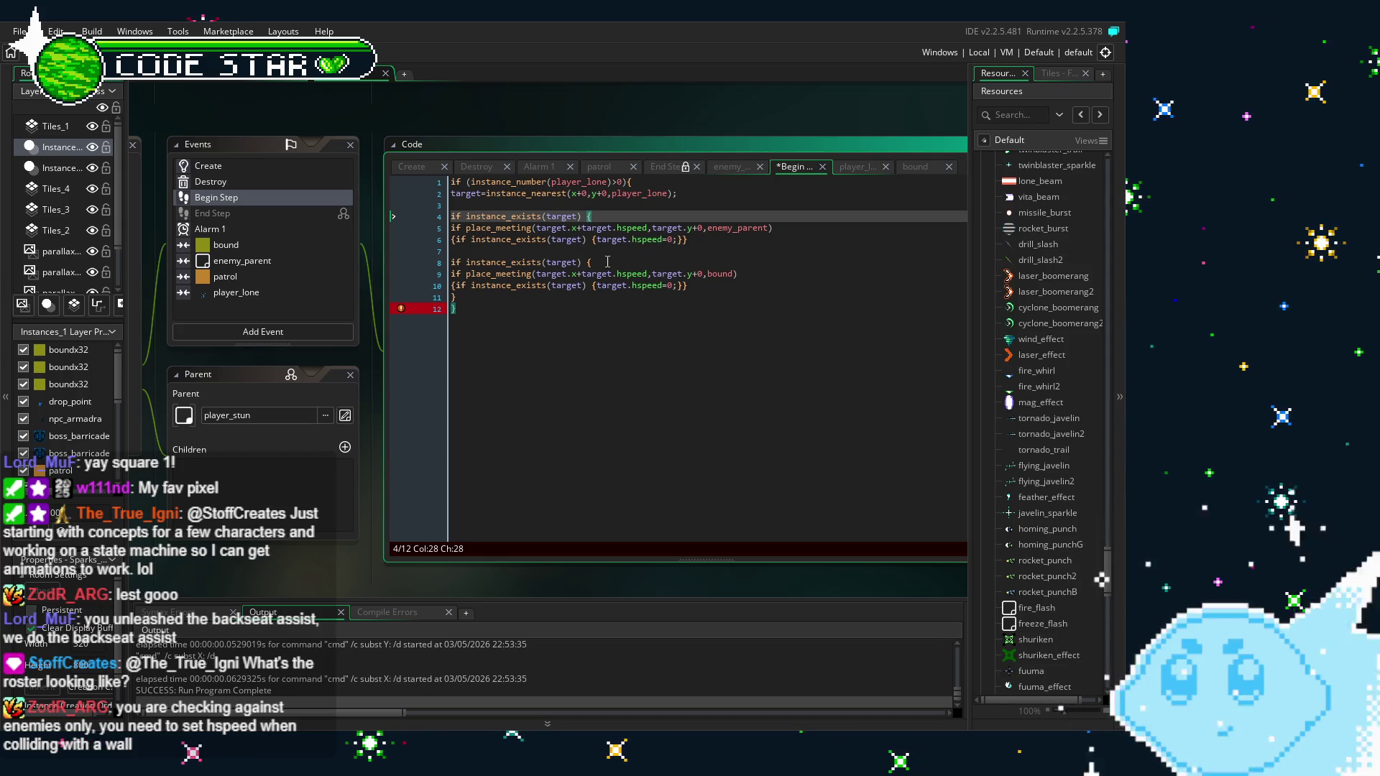
pyautogui.moveTo(608, 261); pyautogui.dragTo(453, 266)
pyautogui.hotkey('ctrl', 'c')
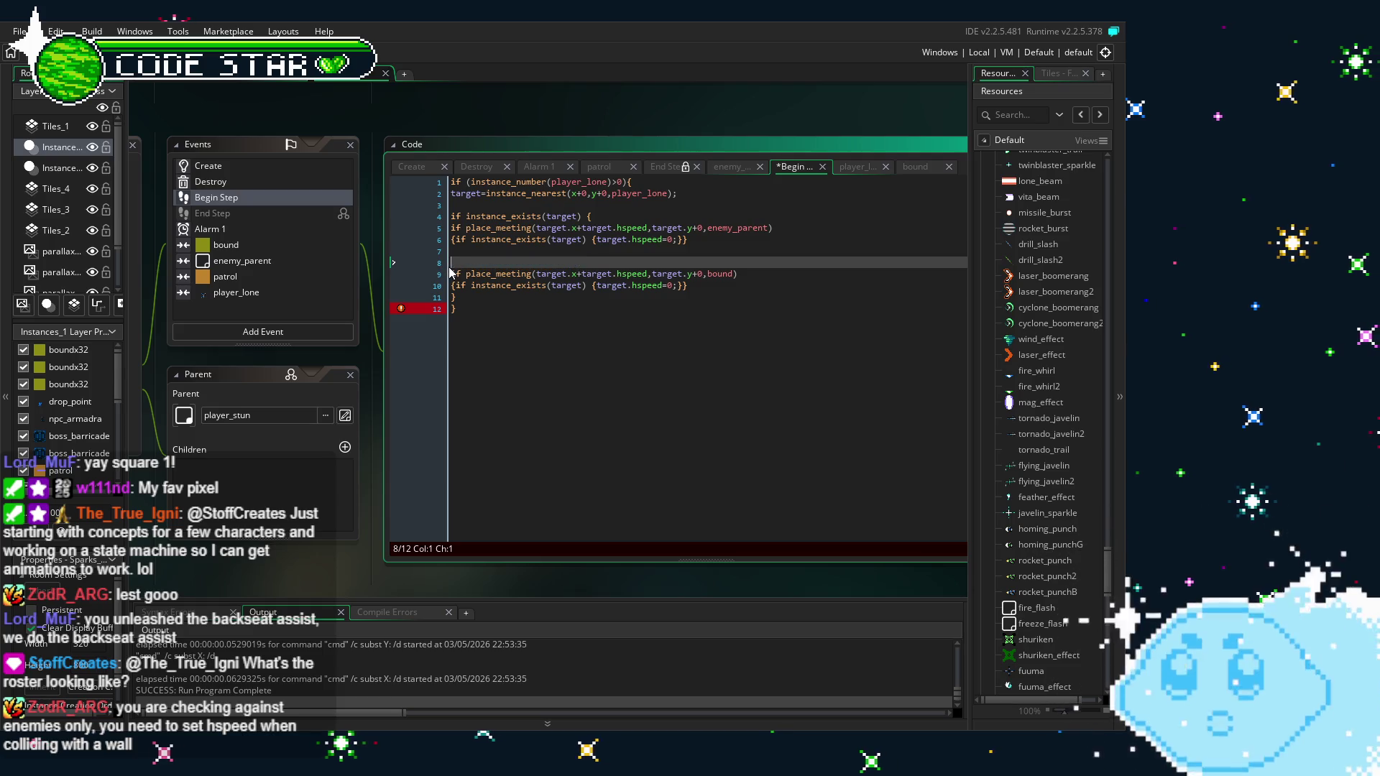
pyautogui.press('BackSpace')
pyautogui.press('BackSpace')
pyautogui.click(479, 283)
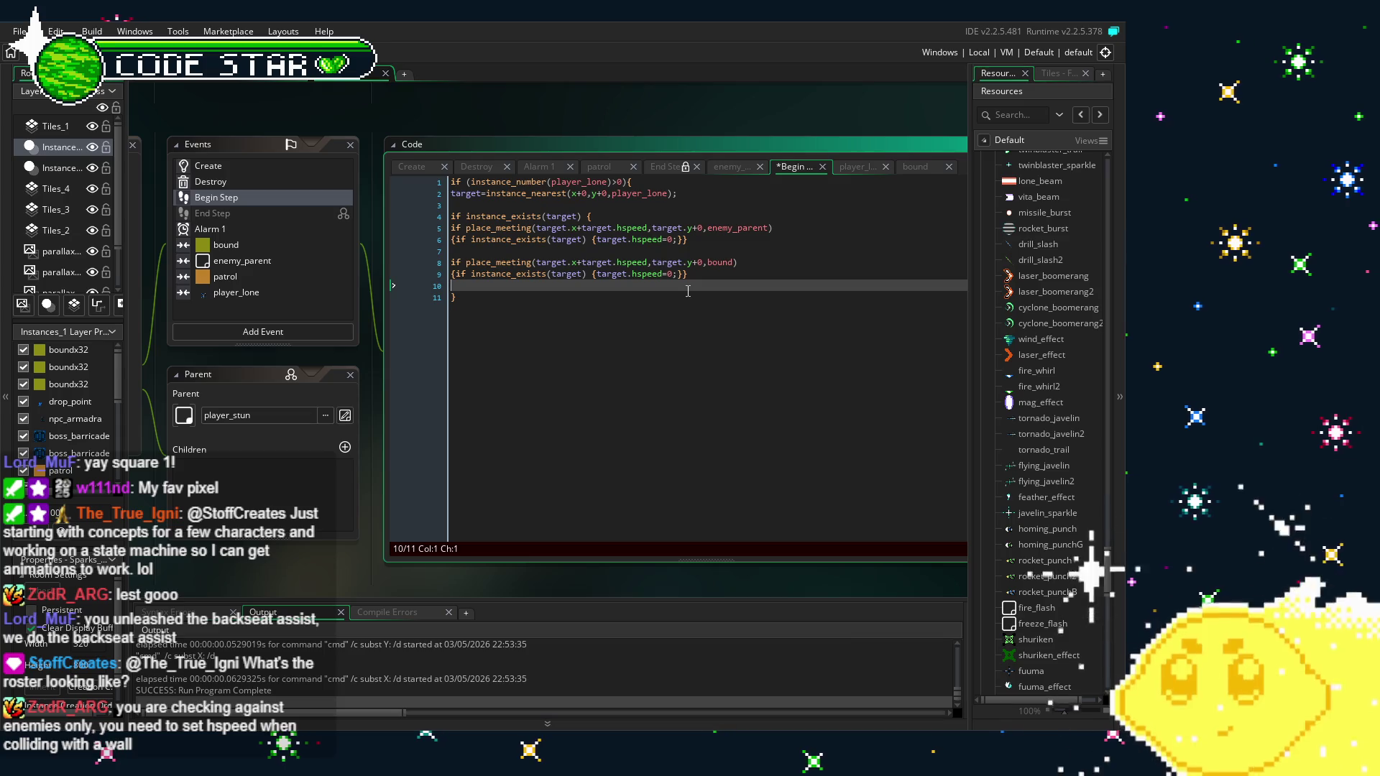
pyautogui.click(400, 296)
pyautogui.click(452, 305)
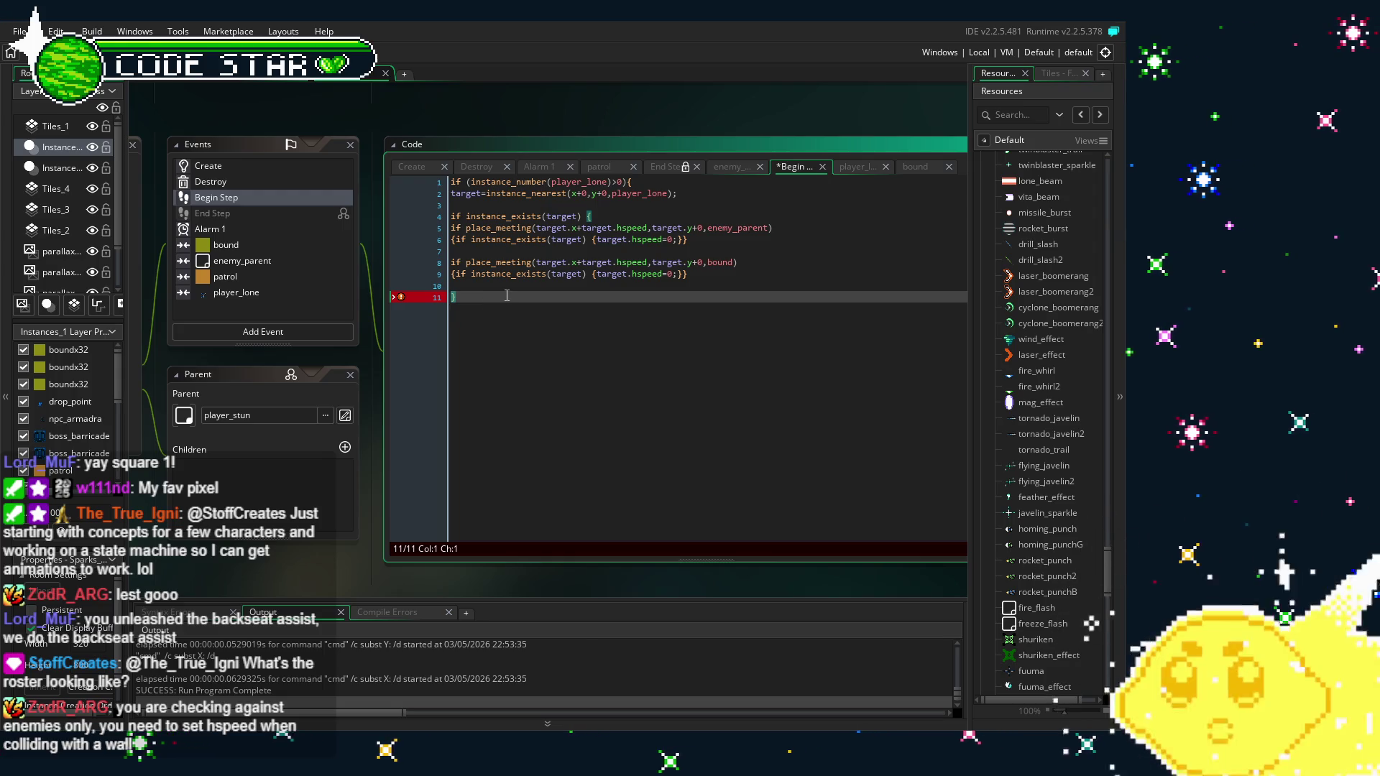
# Paste 'if instance_exists(target) {' from line 4 above the bound check and review the braces
pyautogui.moveTo(611, 217); pyautogui.dragTo(460, 217)
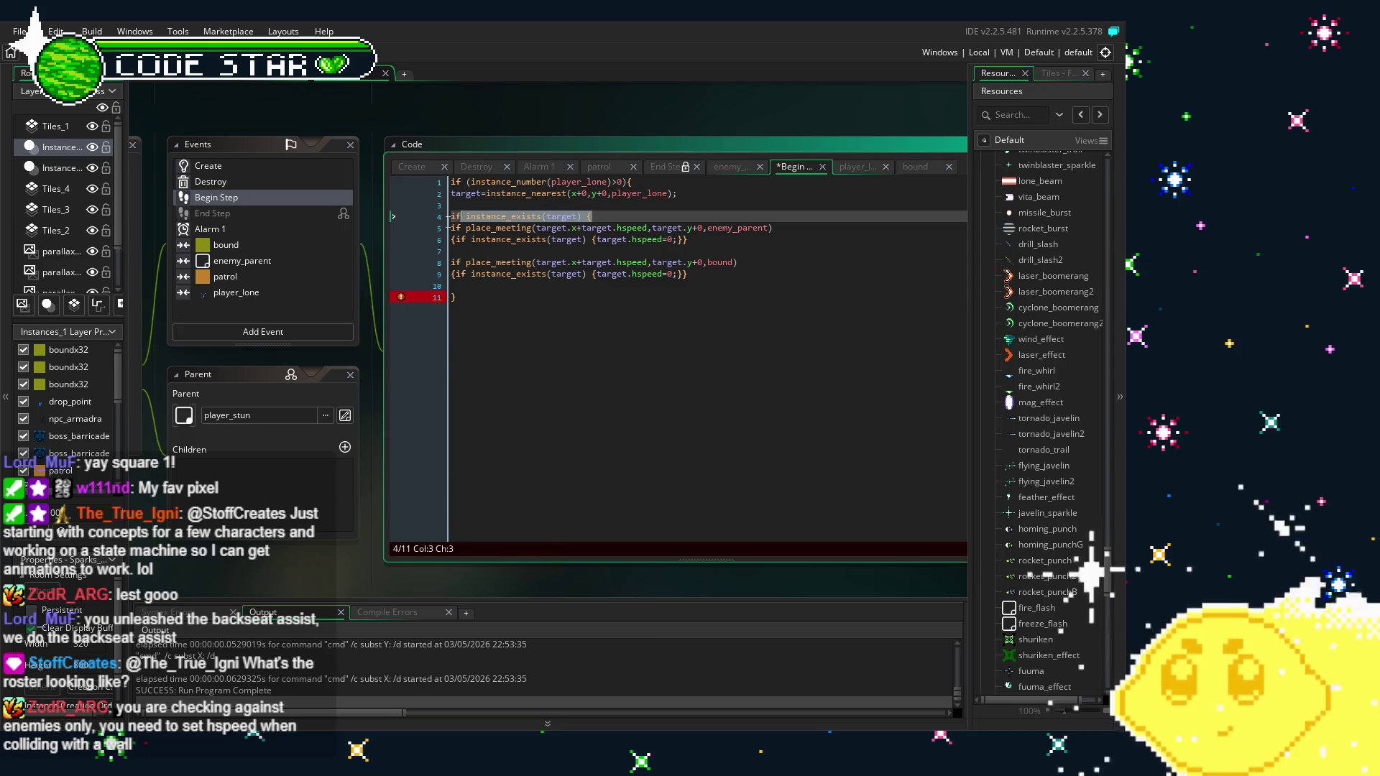
pyautogui.click(462, 252)
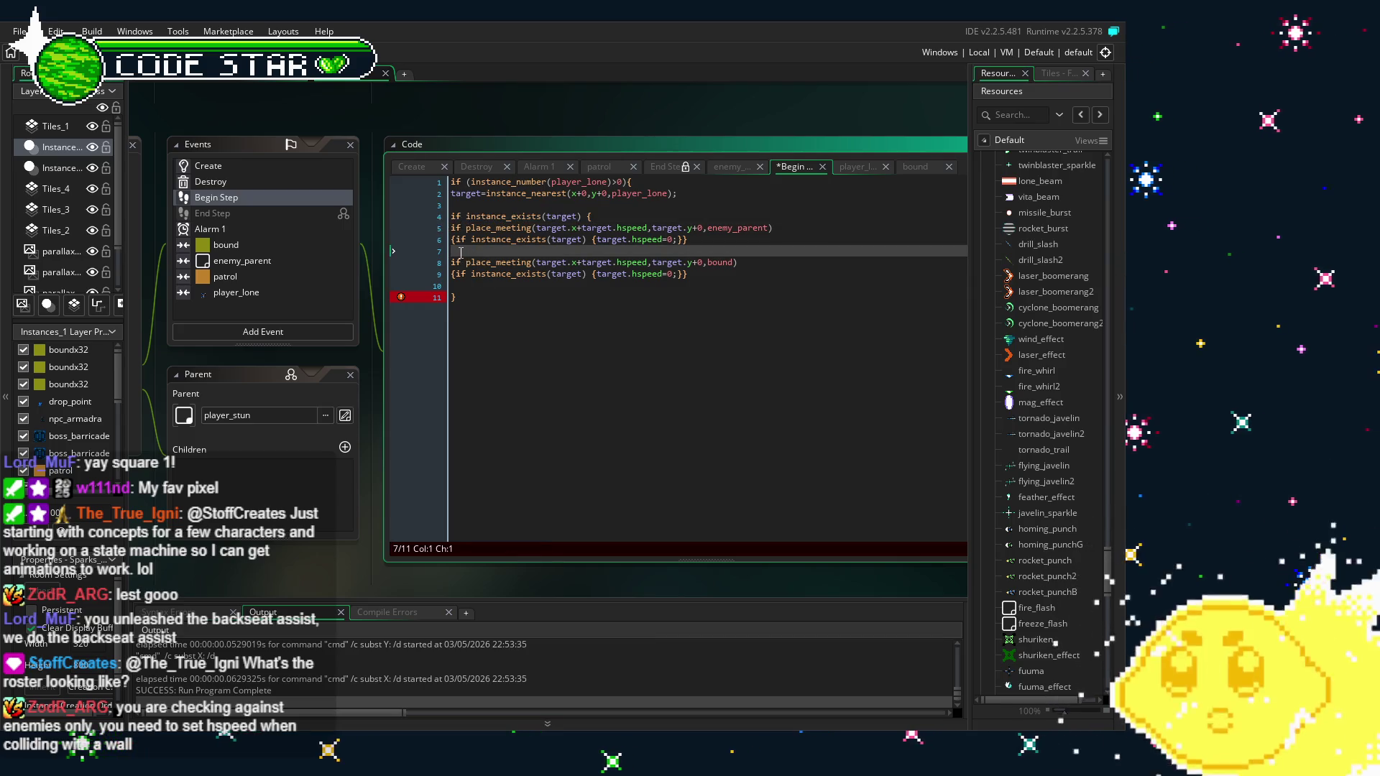
pyautogui.hotkey('ctrl', 'v')
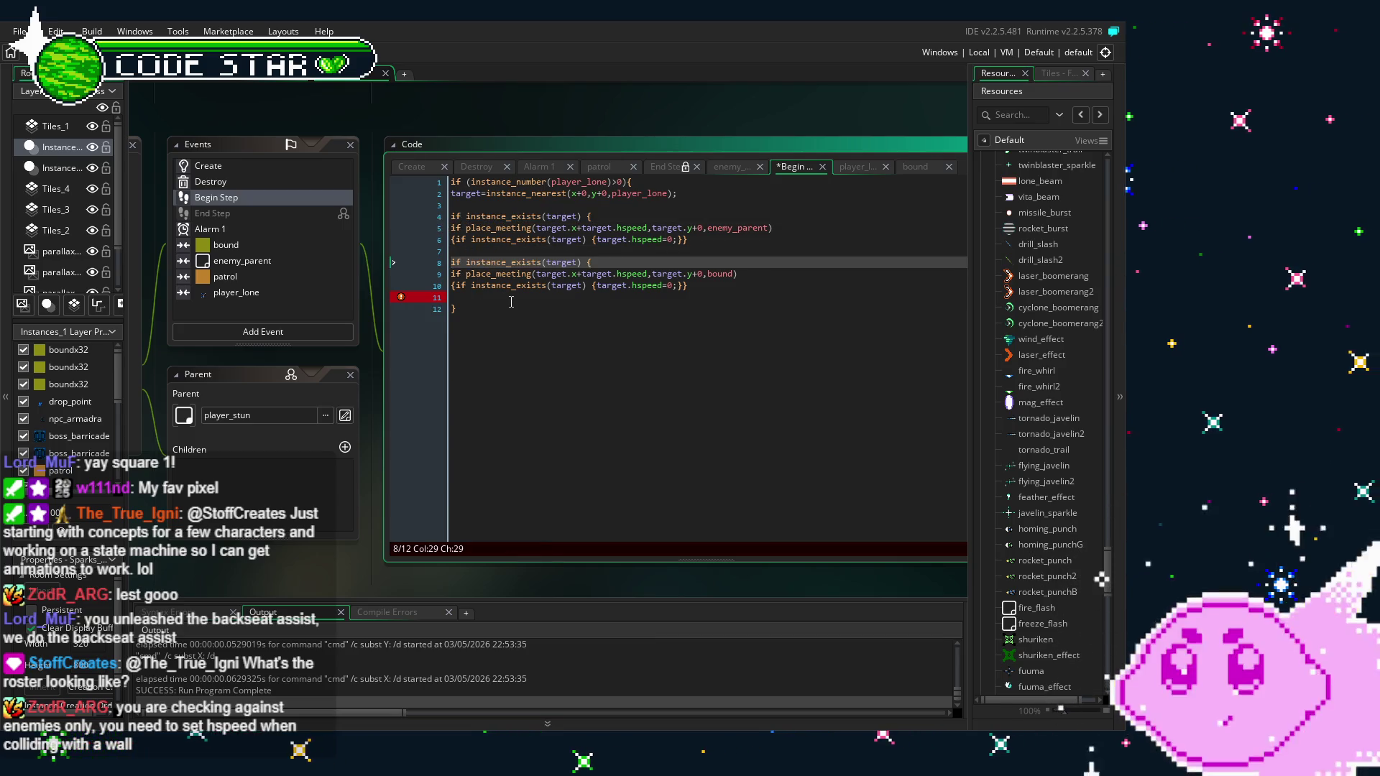
pyautogui.click(539, 328)
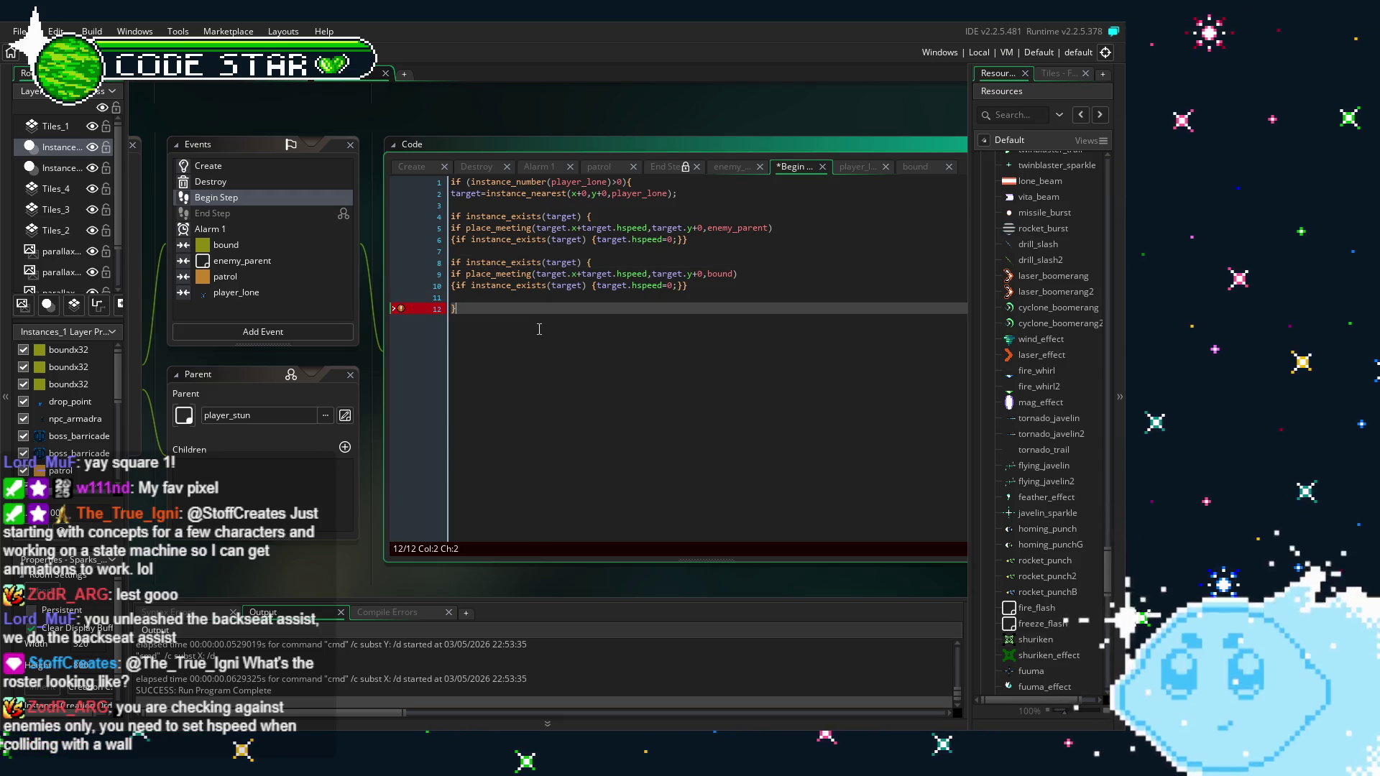
pyautogui.click(586, 263)
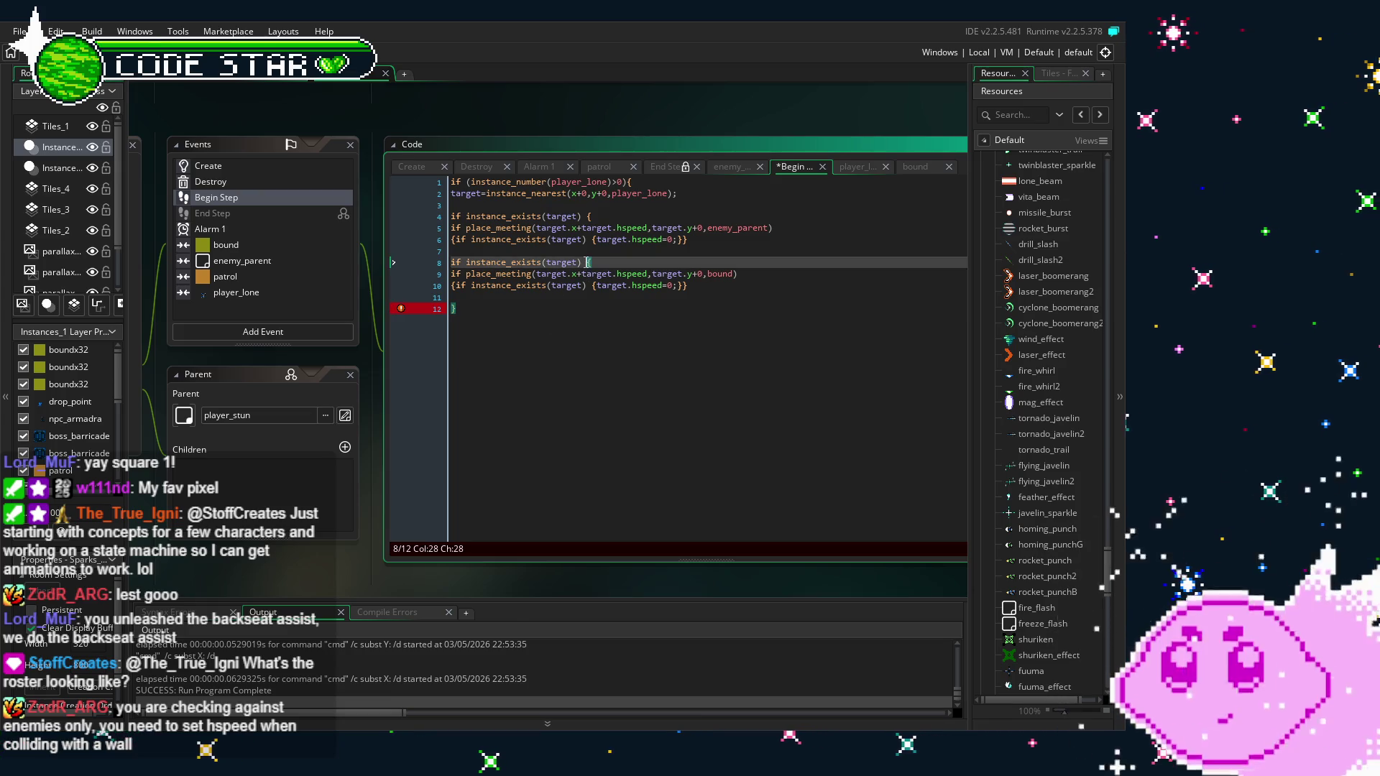
pyautogui.click(571, 338)
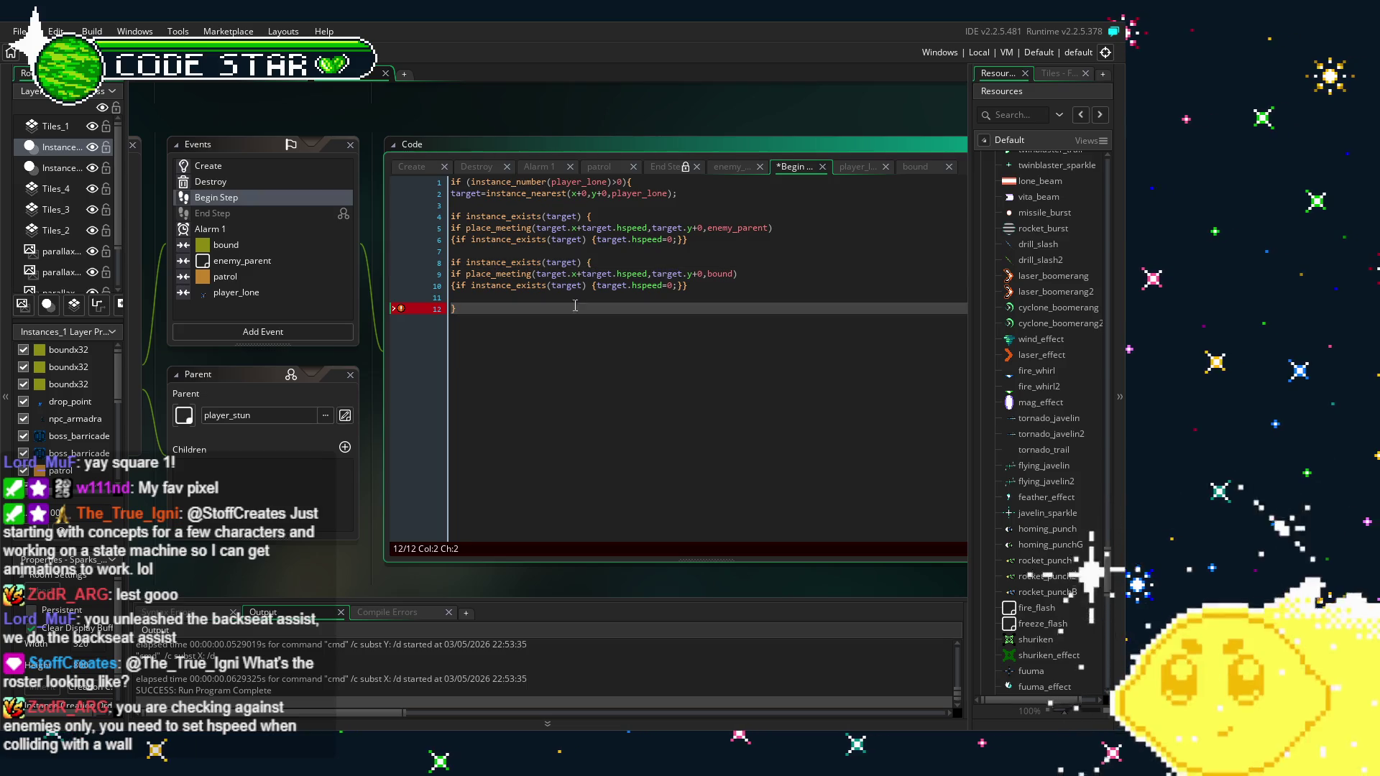
pyautogui.click(686, 286)
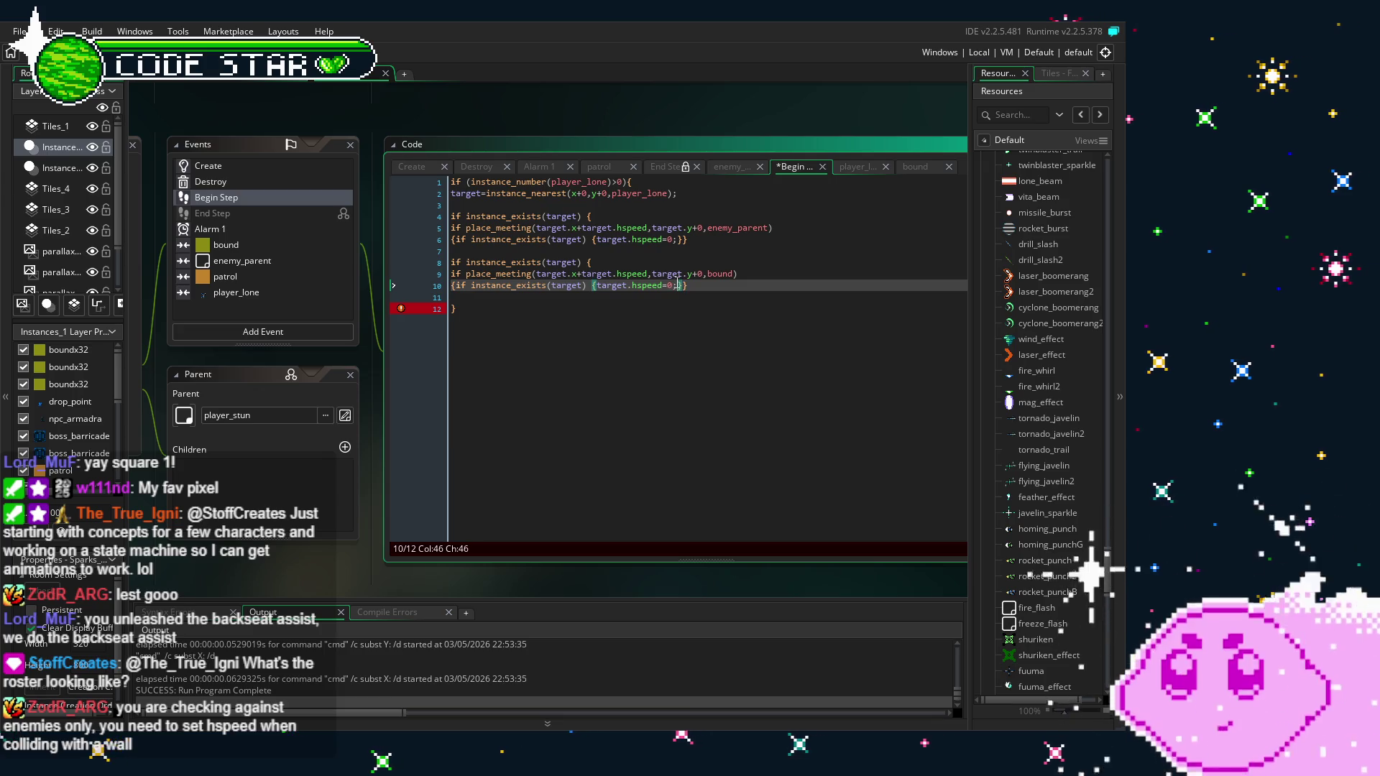
pyautogui.click(587, 263)
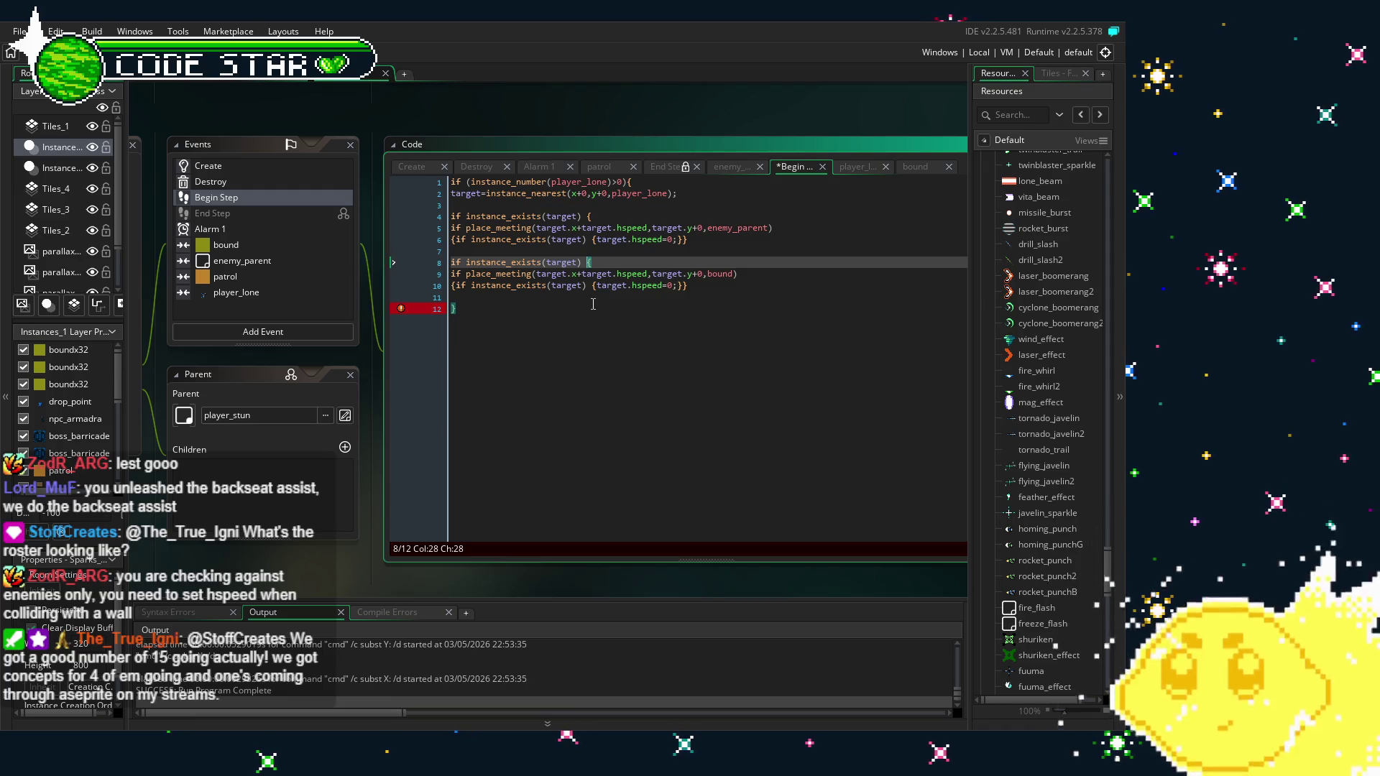
# Delete the re-added 'if instance_exists(target) {' line on line 8
pyautogui.click(587, 216)
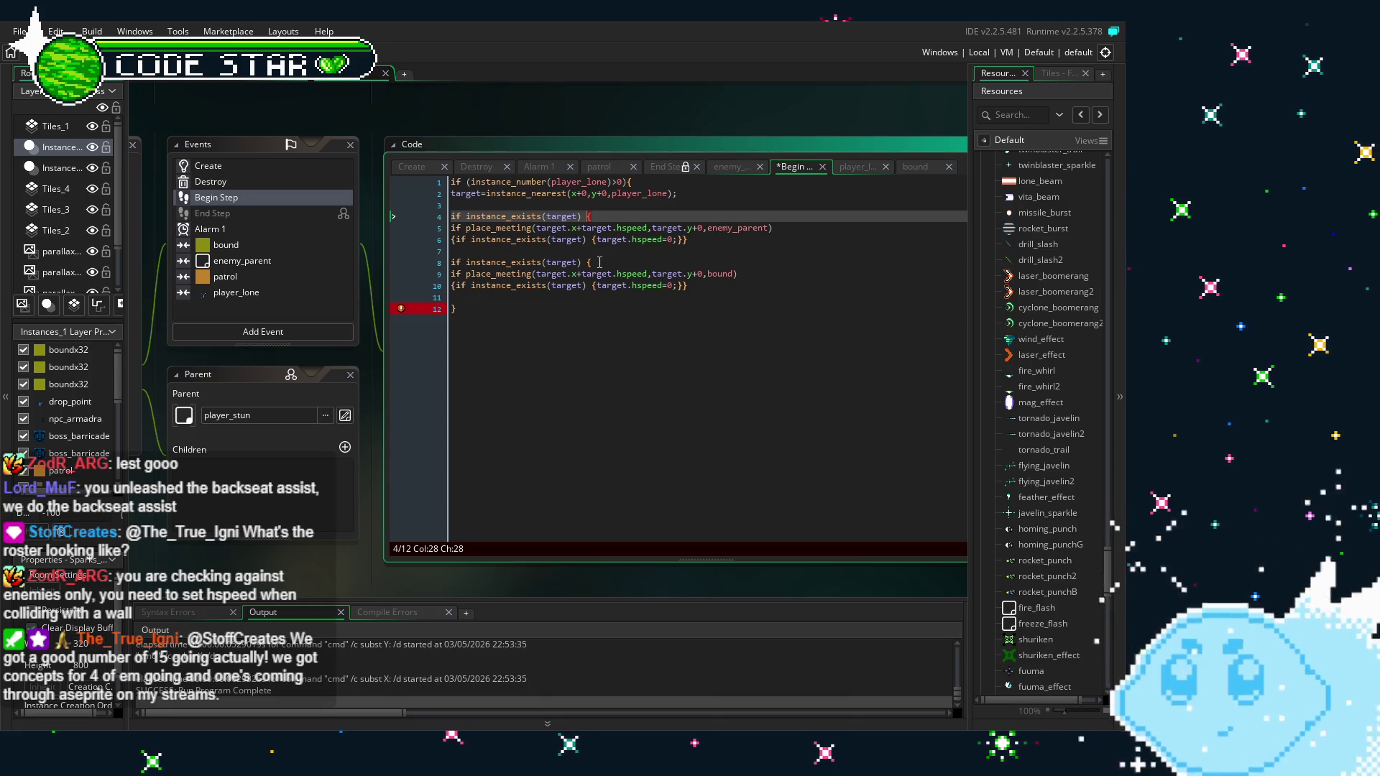
pyautogui.moveTo(599, 262); pyautogui.dragTo(452, 264)
pyautogui.press('BackSpace')
pyautogui.press('BackSpace')
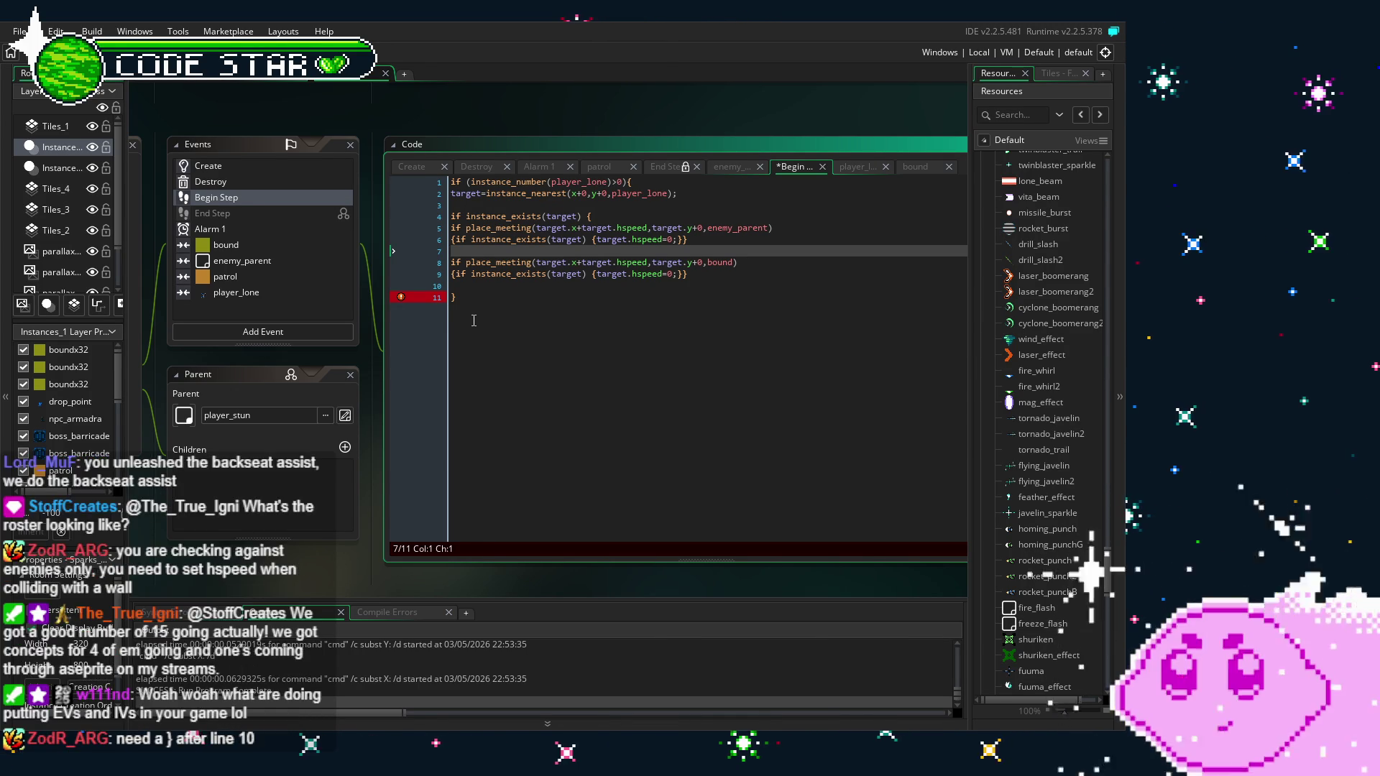
# Add a closing '}' after the bound check and save the project
pyautogui.press('Down')
pyautogui.press('Down')
pyautogui.press('Down')
pyautogui.write('}')
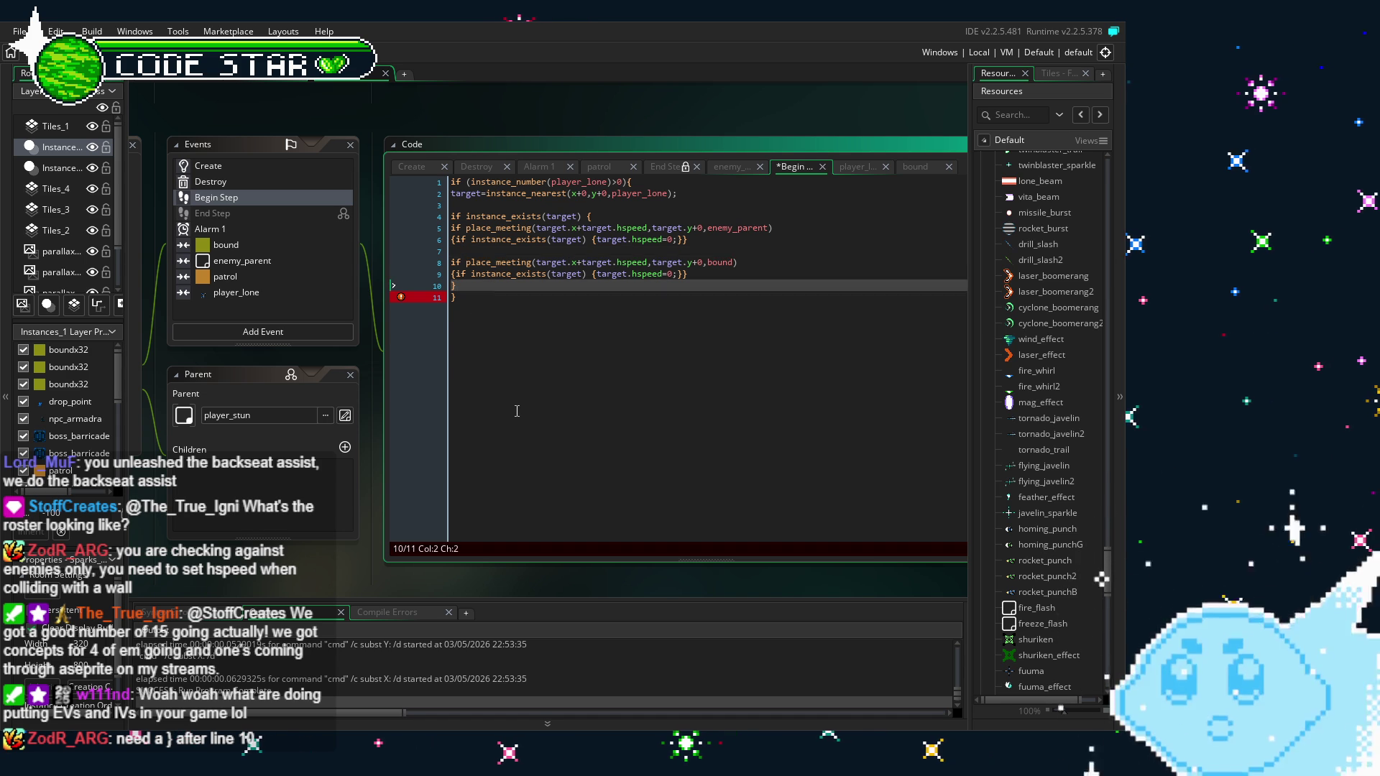
pyautogui.press('Down')
pyautogui.hotkey('ctrl', 's')
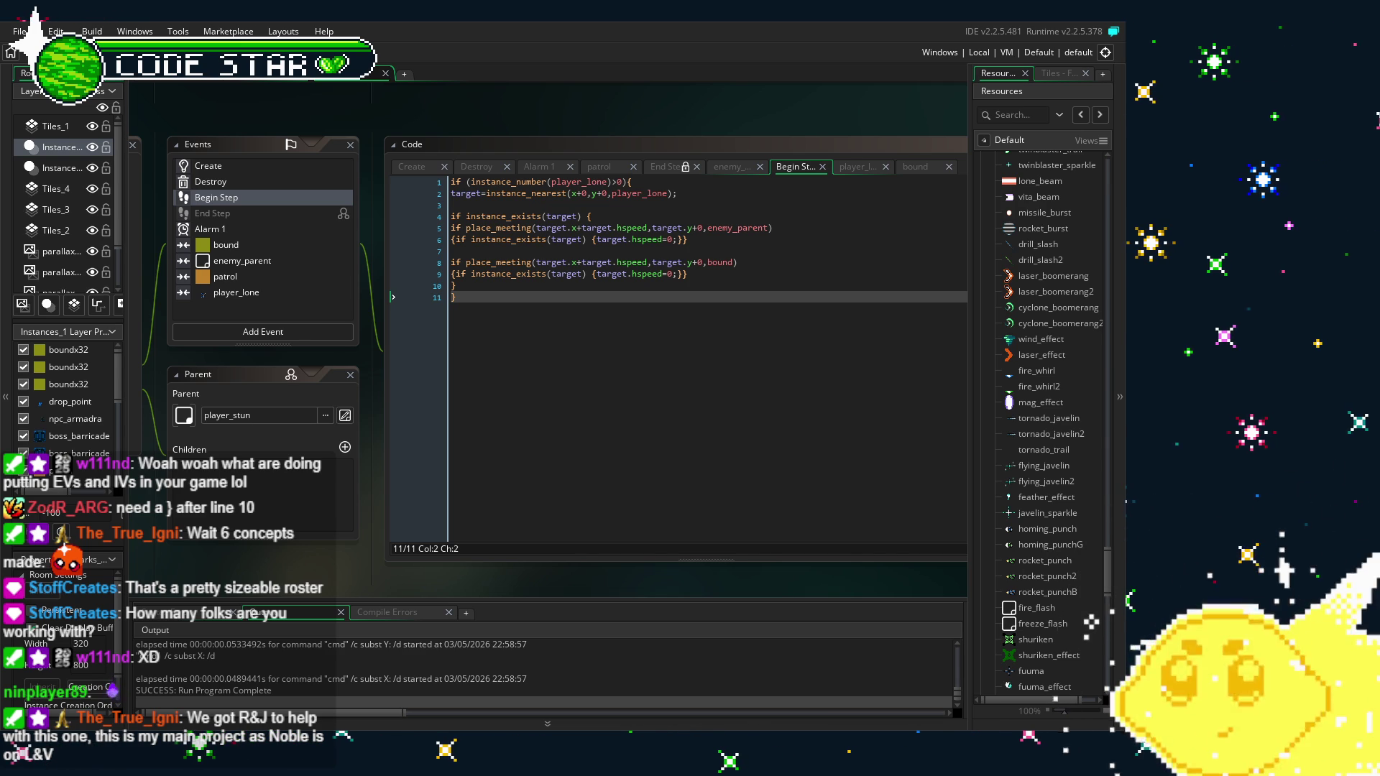
pyautogui.click(508, 287)
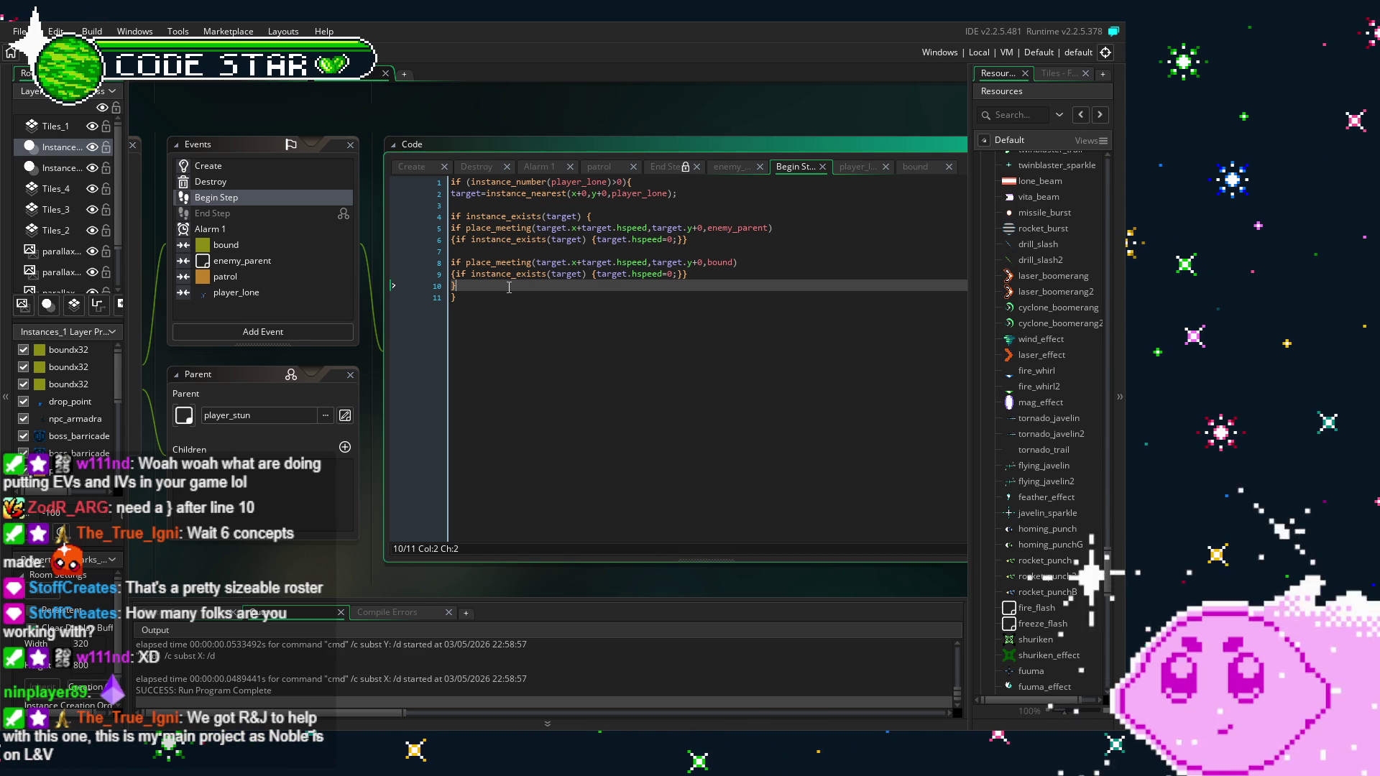
pyautogui.click(518, 330)
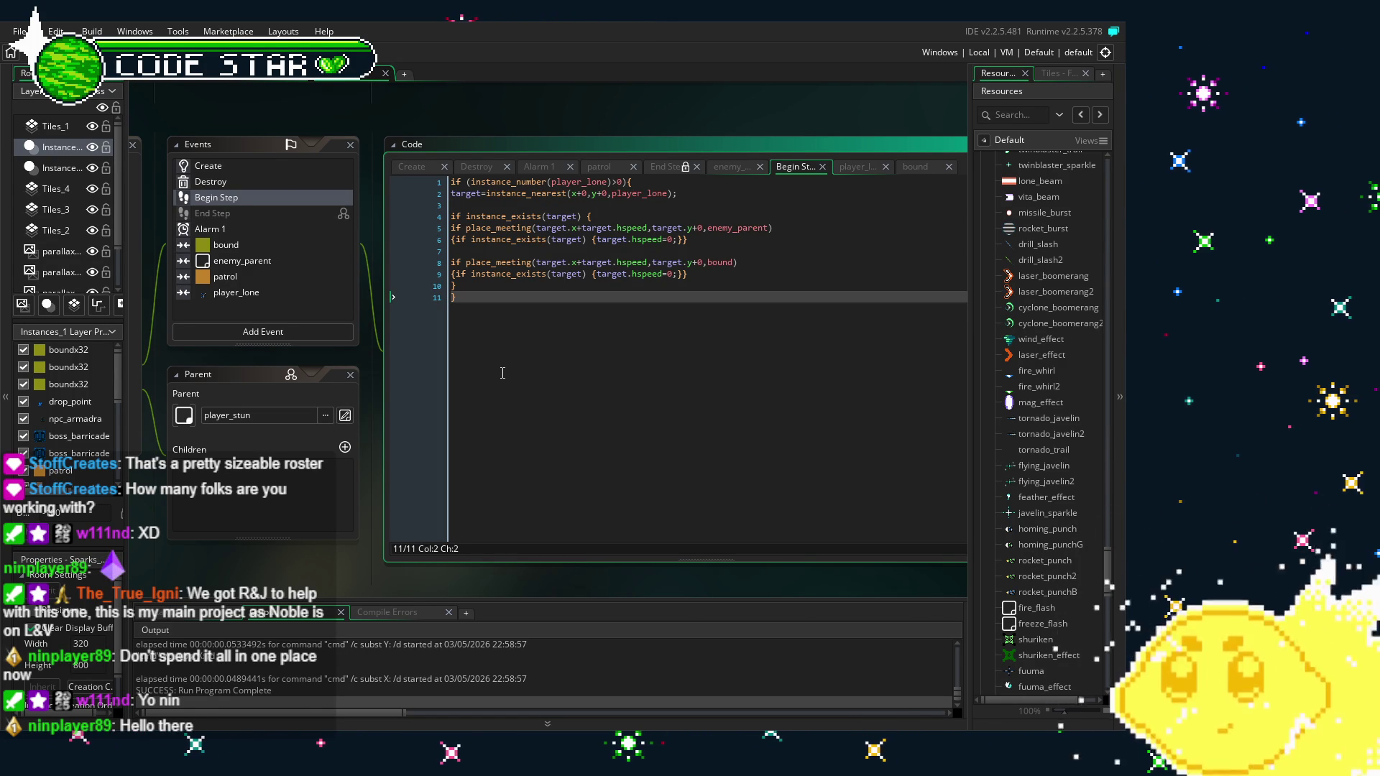
# Replace the final character with a closing '}' in the Begin Step code
pyautogui.press('BackSpace')
pyautogui.write('}')
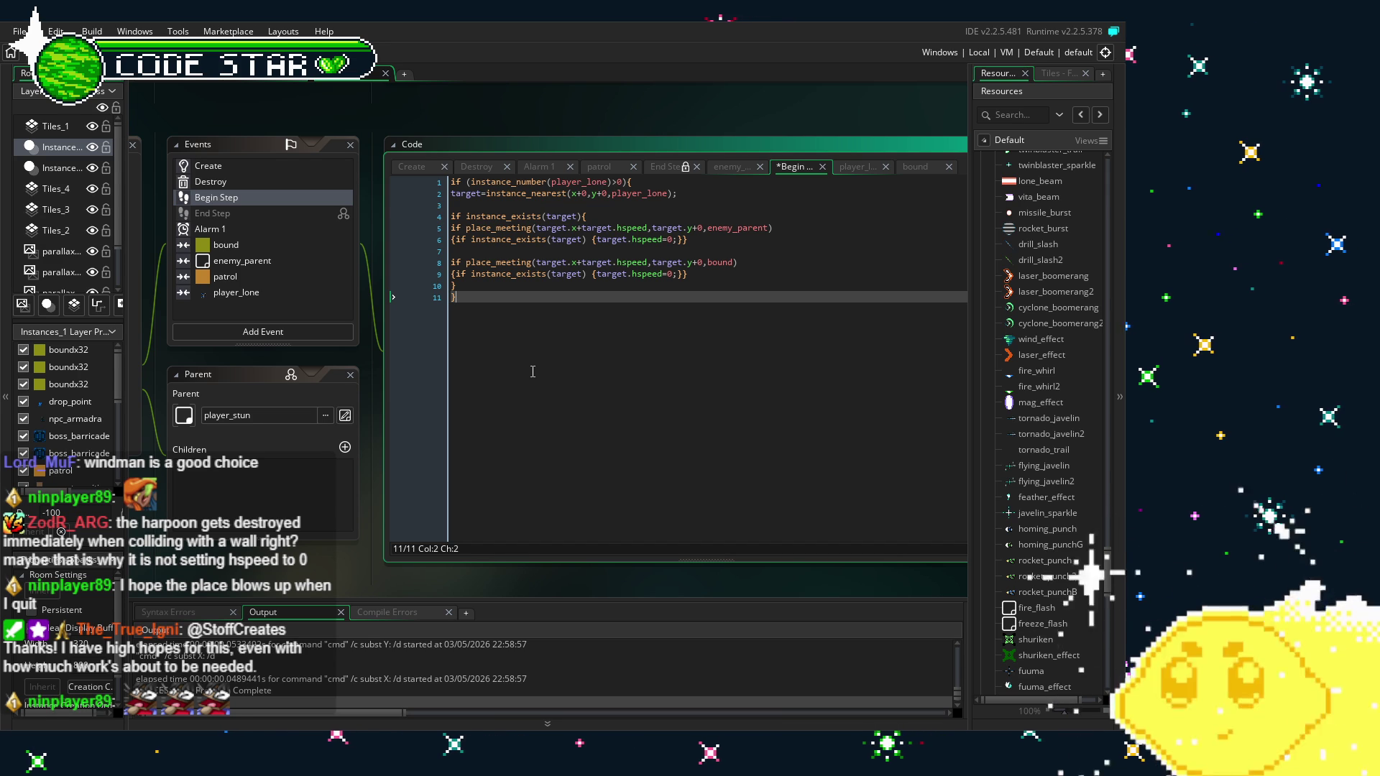
# Copy the speed=0; line from the enemy_parent collision code
pyautogui.click(233, 263)
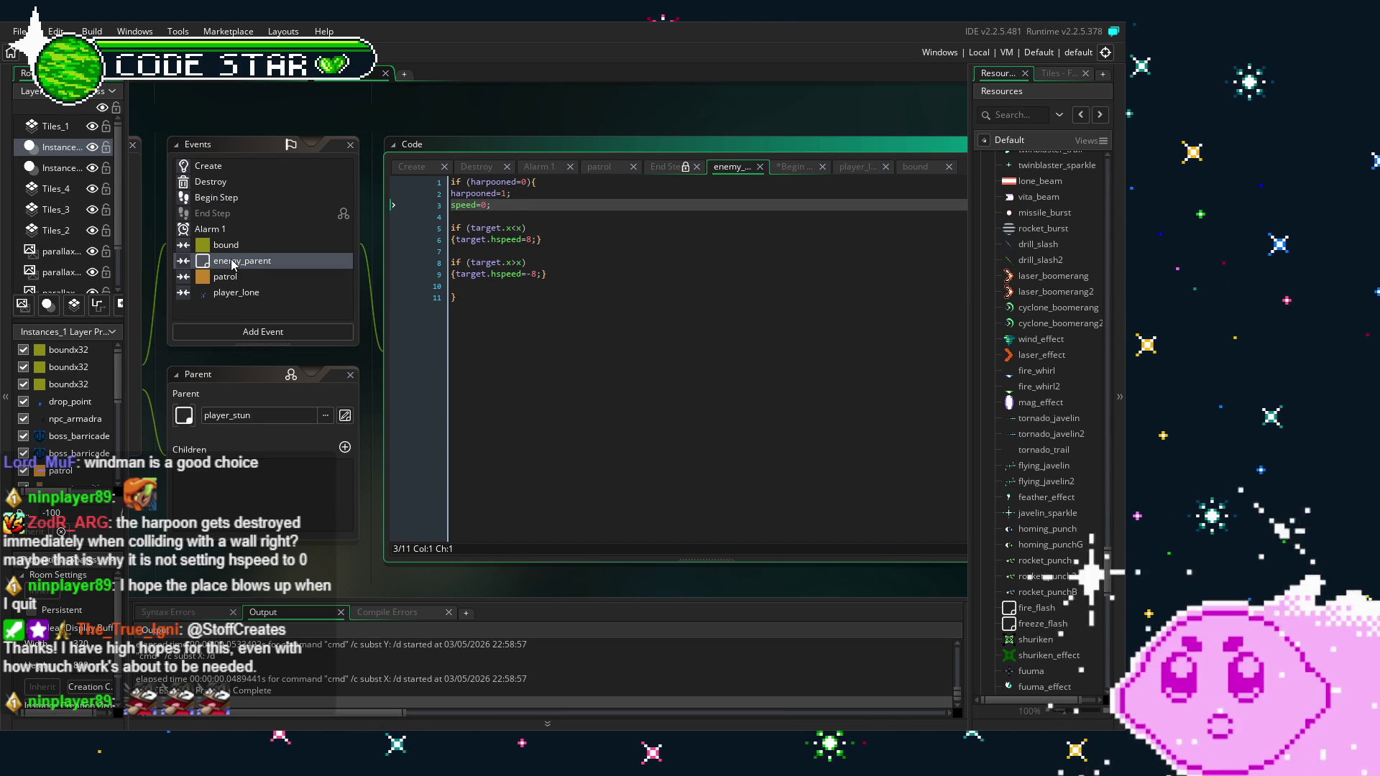
pyautogui.click(516, 206)
pyautogui.hotkey('shift', 'Home')
pyautogui.hotkey('ctrl', 'c')
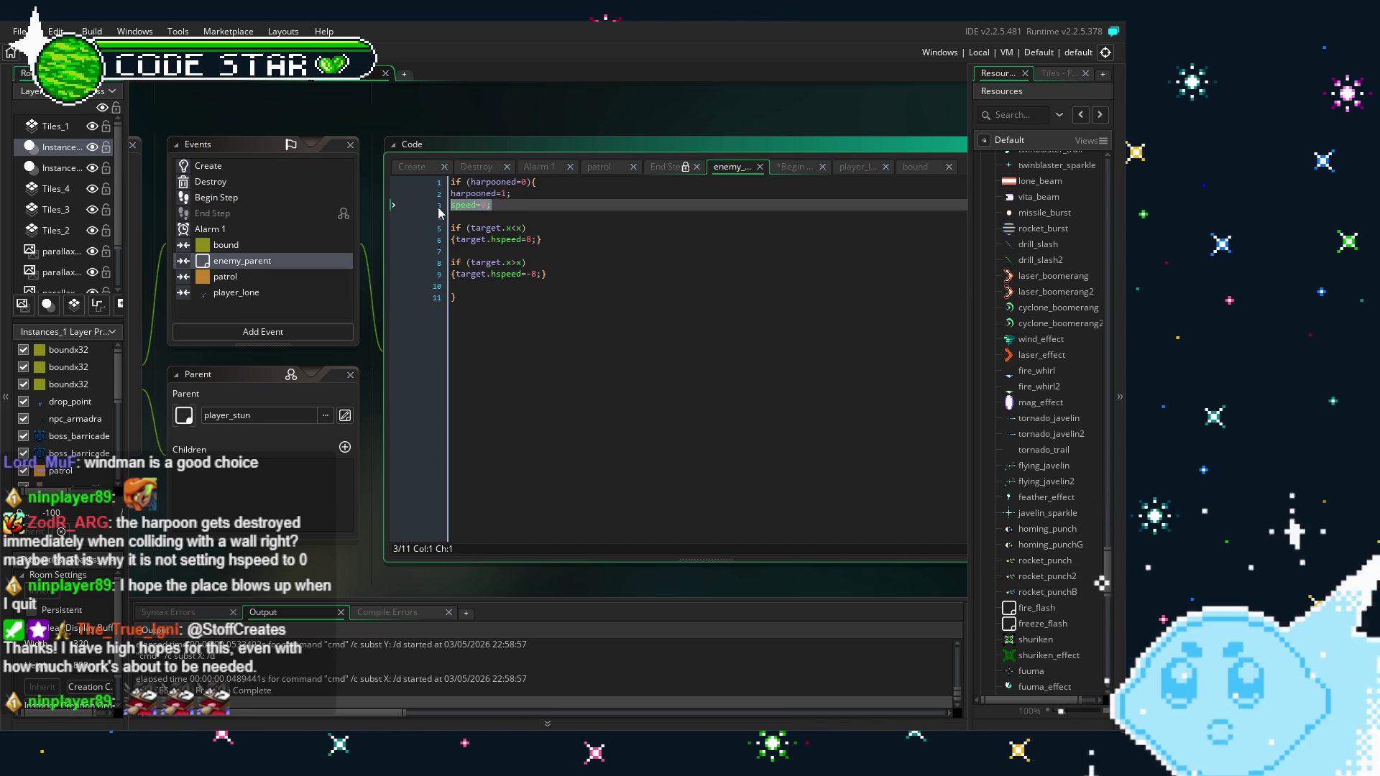
# Insert speed=0; after harpooned=1; in the bound collision code and save
pyautogui.click(226, 245)
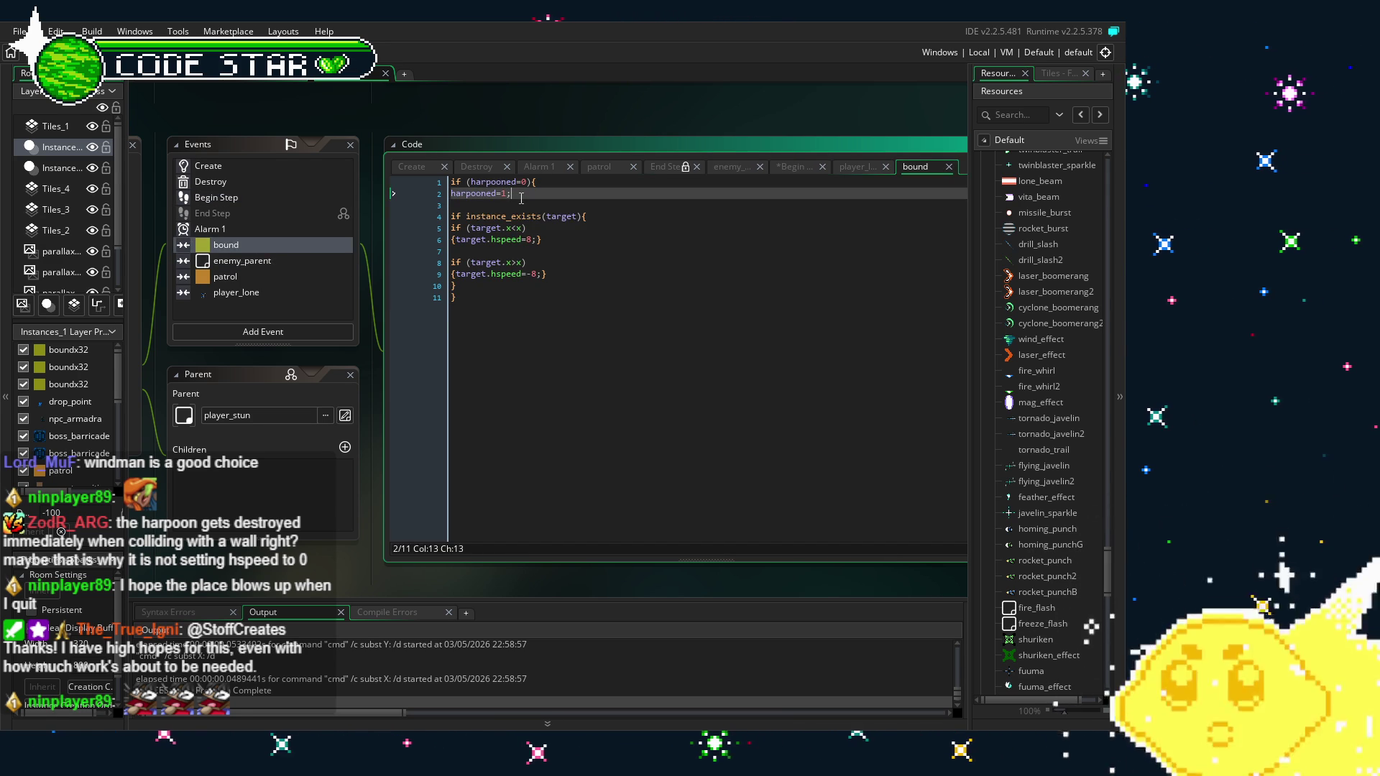
pyautogui.click(521, 194)
pyautogui.press('Return')
pyautogui.hotkey('ctrl', 'v')
pyautogui.click(499, 350)
pyautogui.hotkey('ctrl', 's')
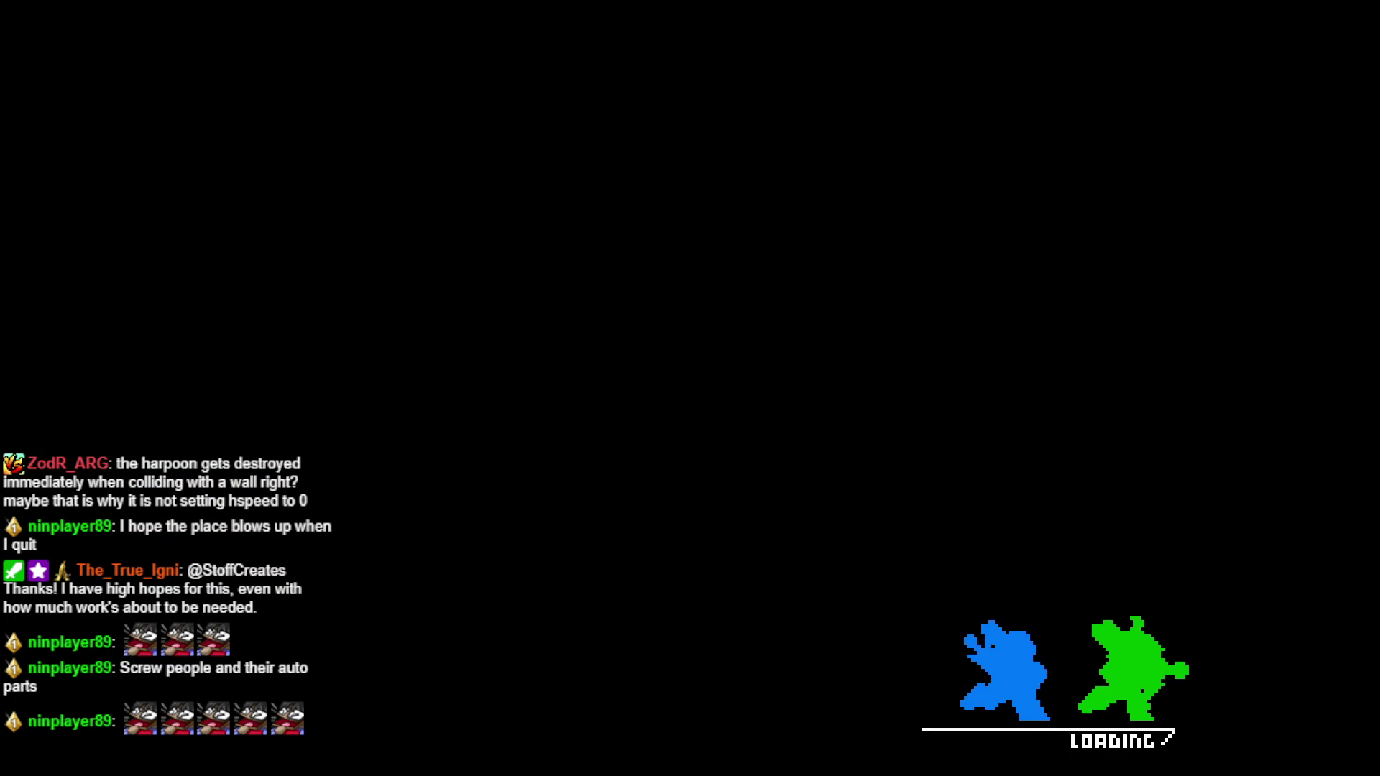
# Start a solo game, move right onto the lower street, and fire the harpoon left
pyautogui.press('Return')
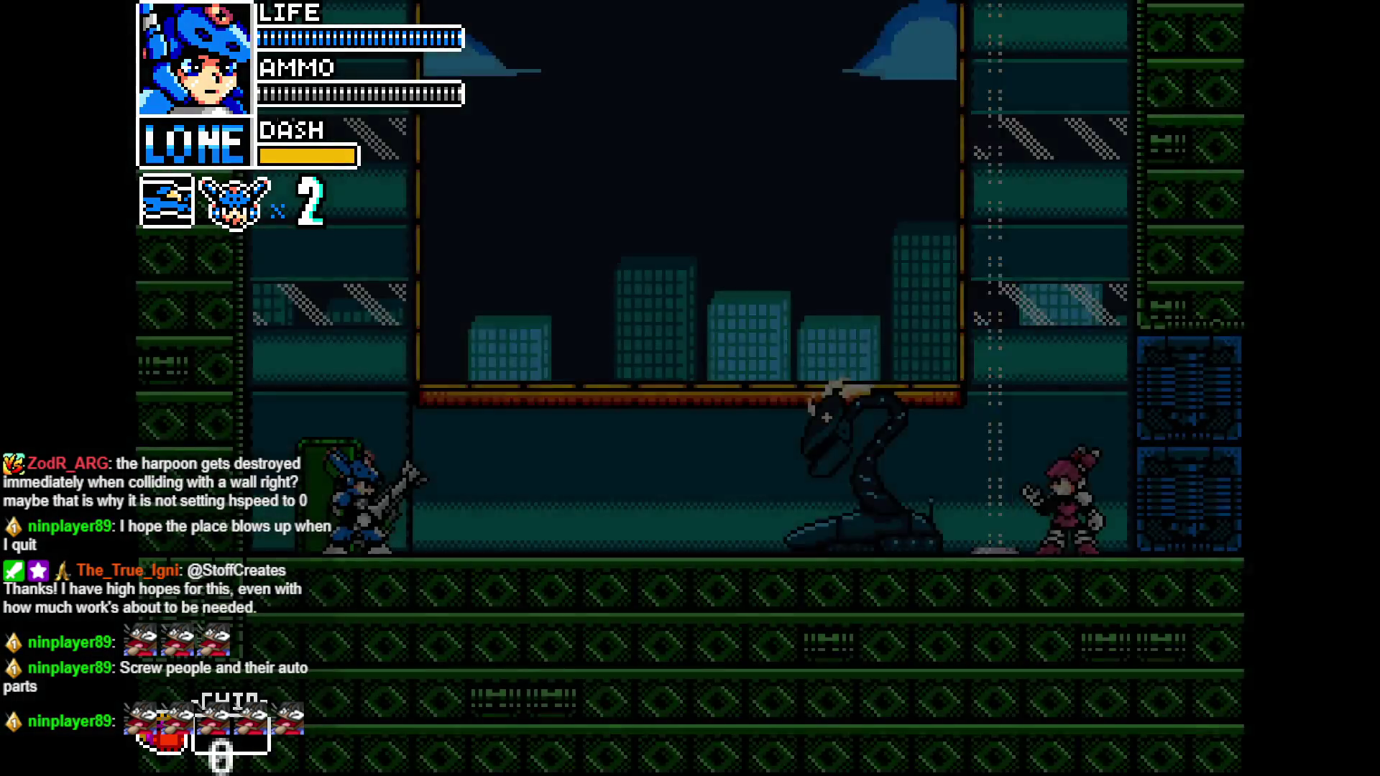
pyautogui.press('Right')
pyautogui.press('Right')
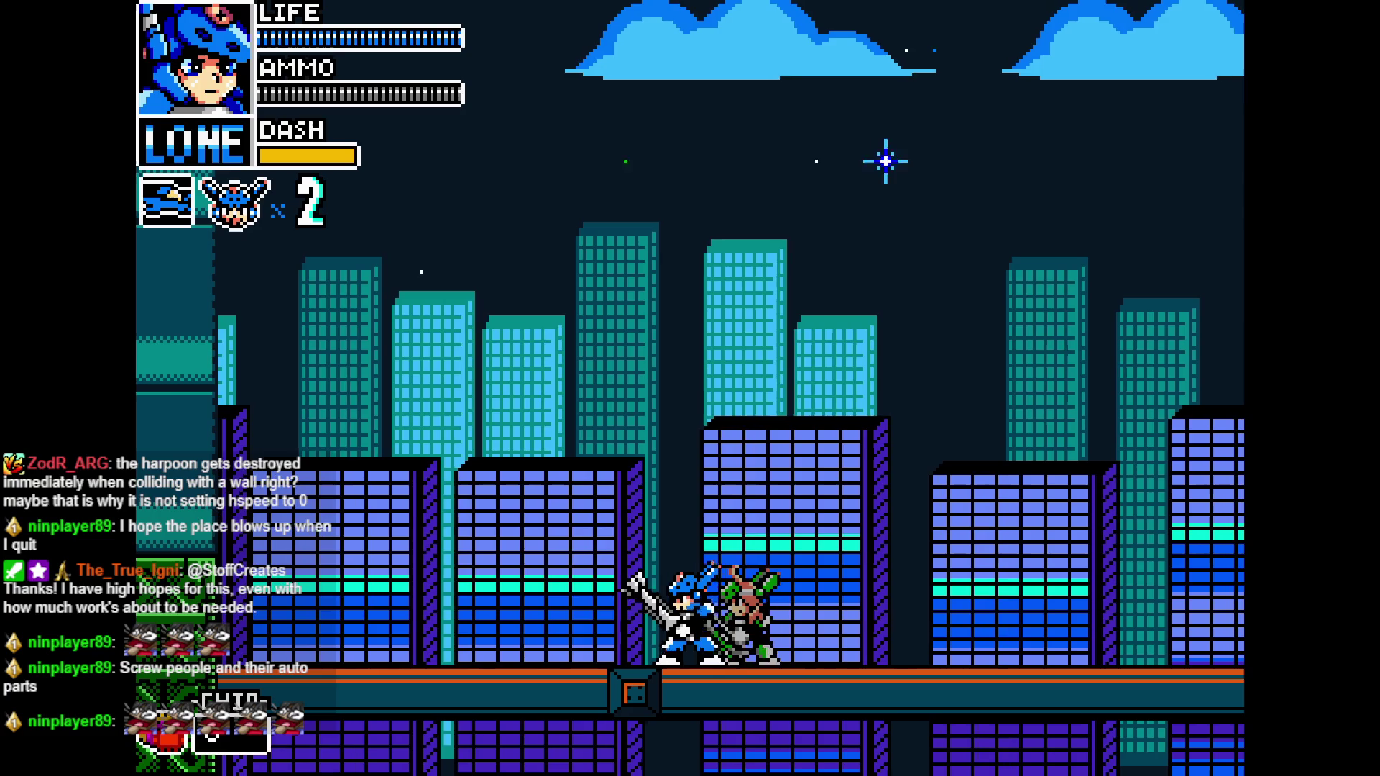
pyautogui.press('Left')
pyautogui.press('Left')
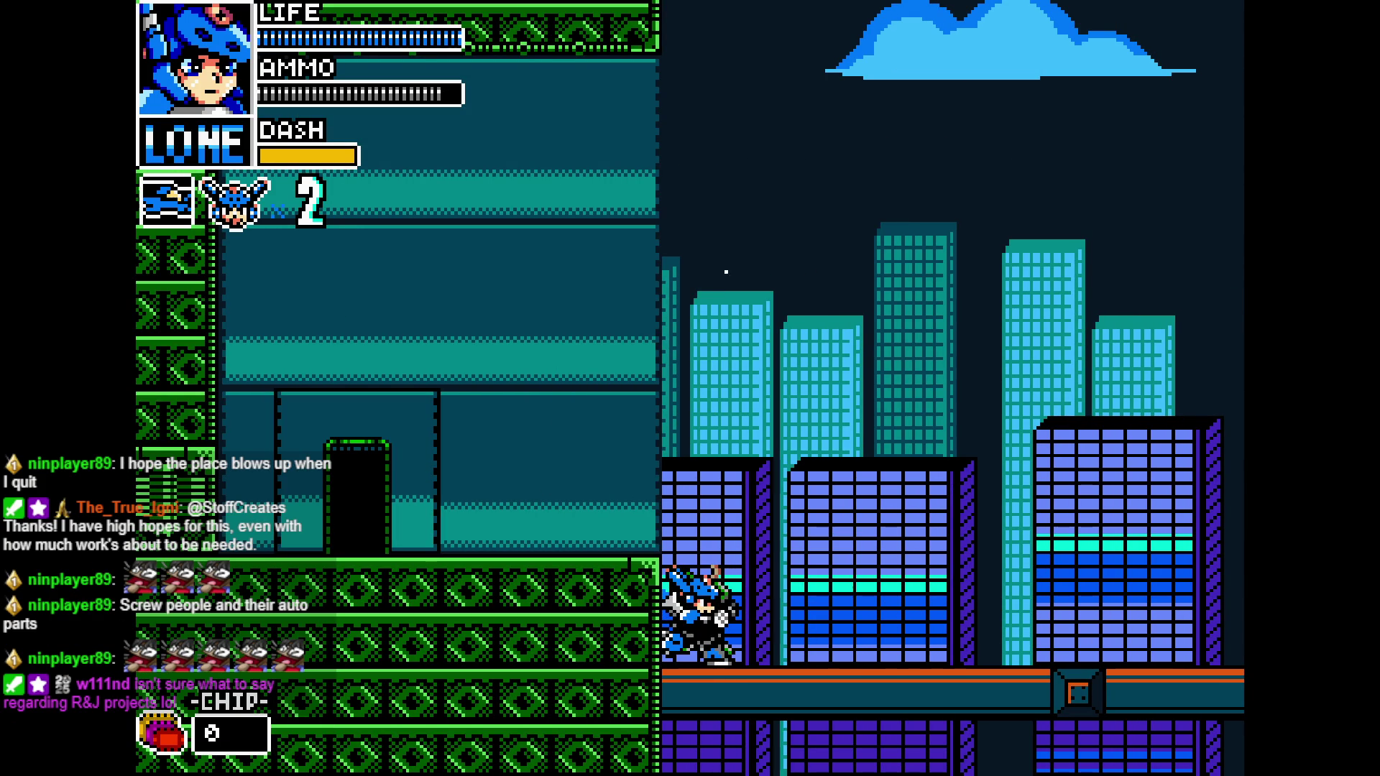
pyautogui.press('Right')
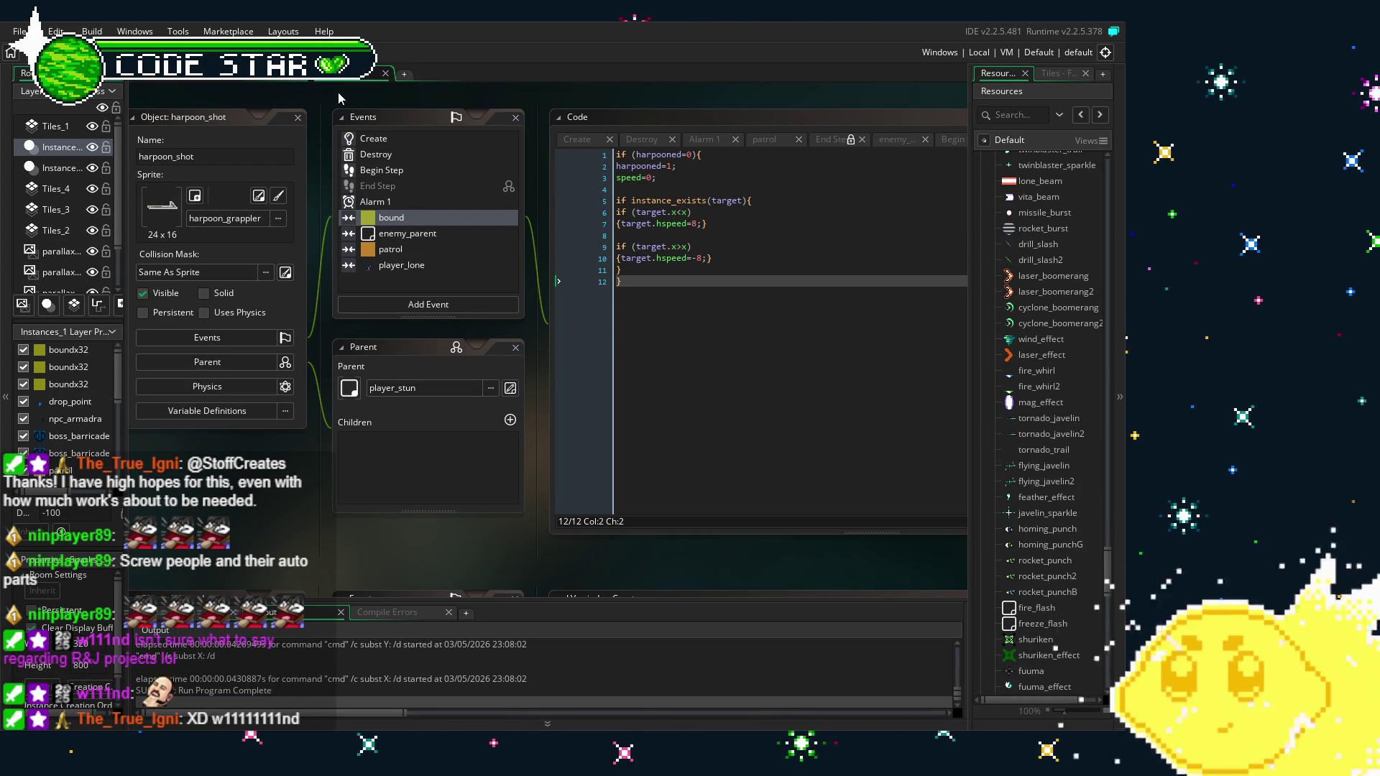
# Review the Begin Step and enemy_parent code, then open the Destroy event's code
pyautogui.click(386, 172)
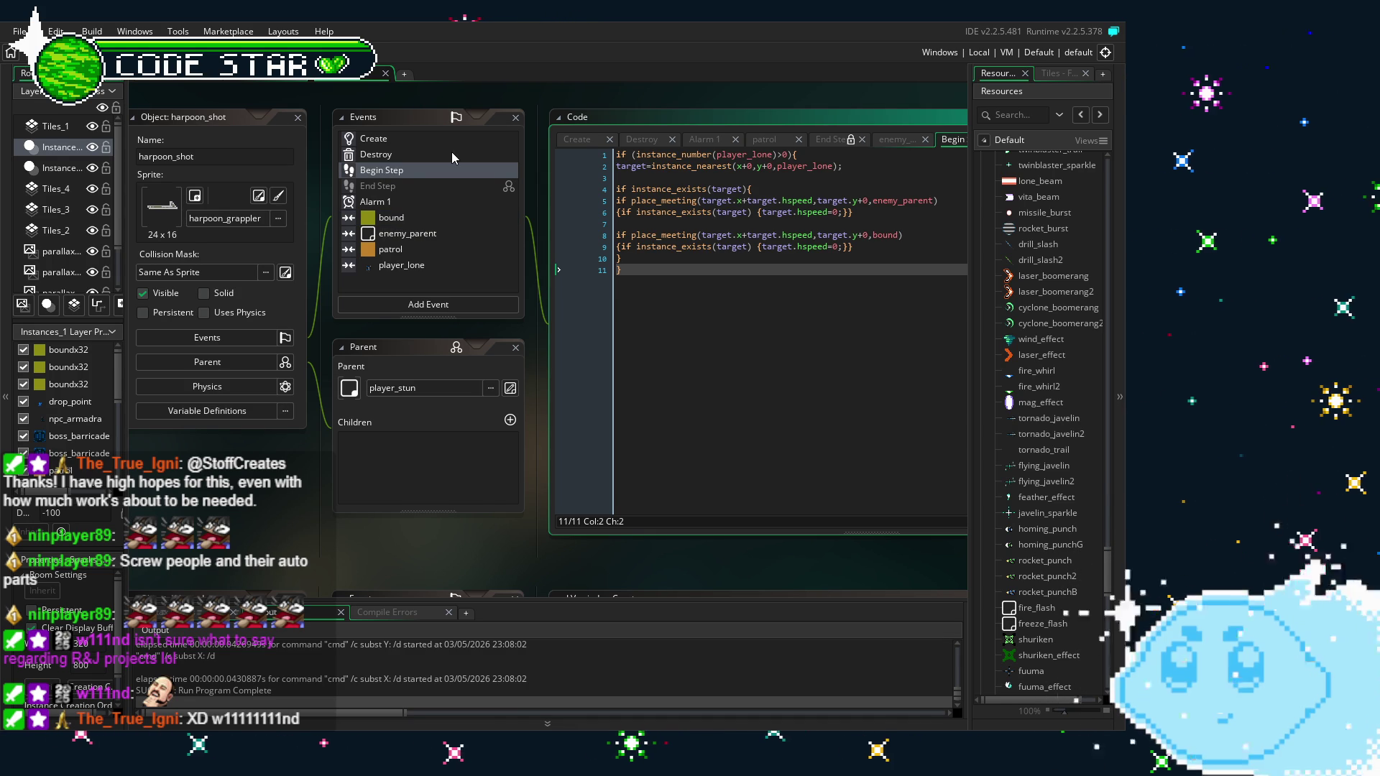
pyautogui.click(416, 237)
pyautogui.scroll(2, 801, 319)
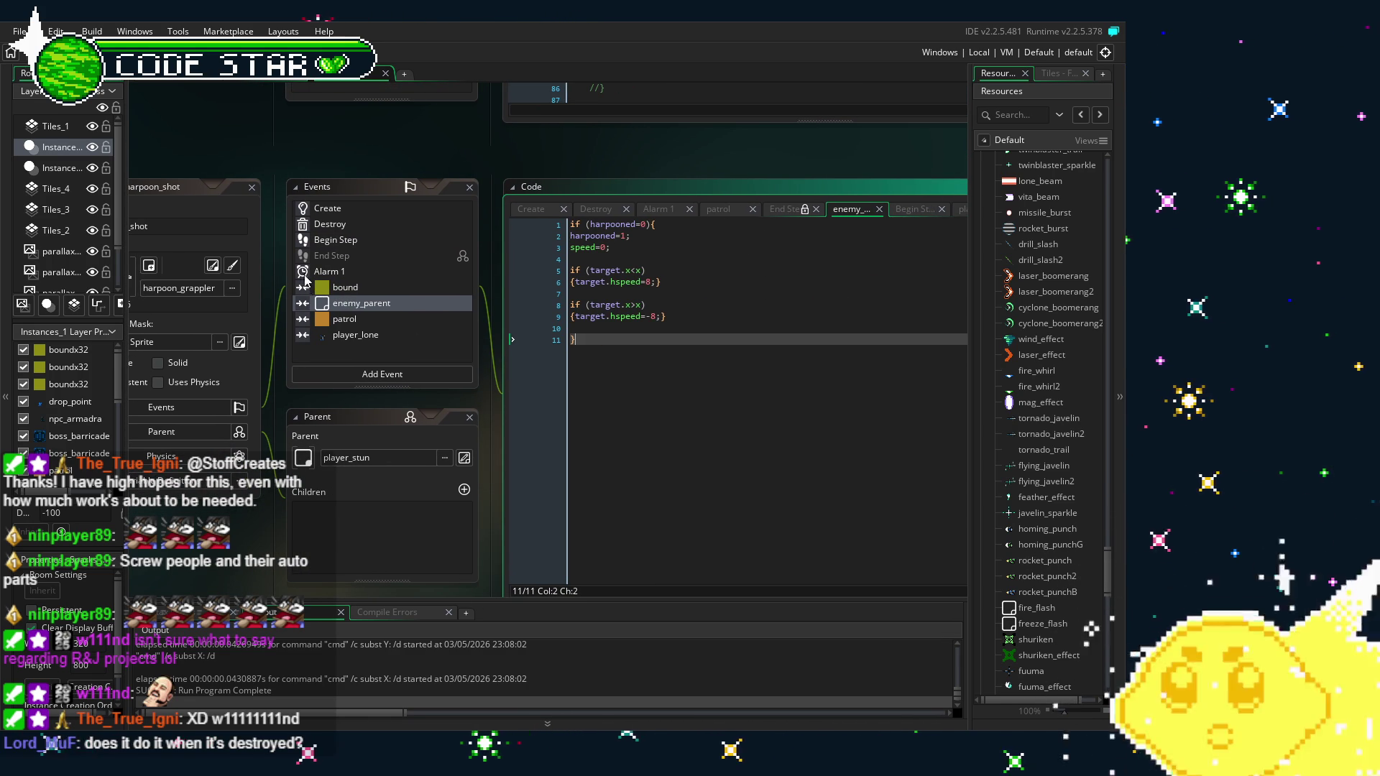
pyautogui.click(341, 224)
pyautogui.doubleClick(341, 224)
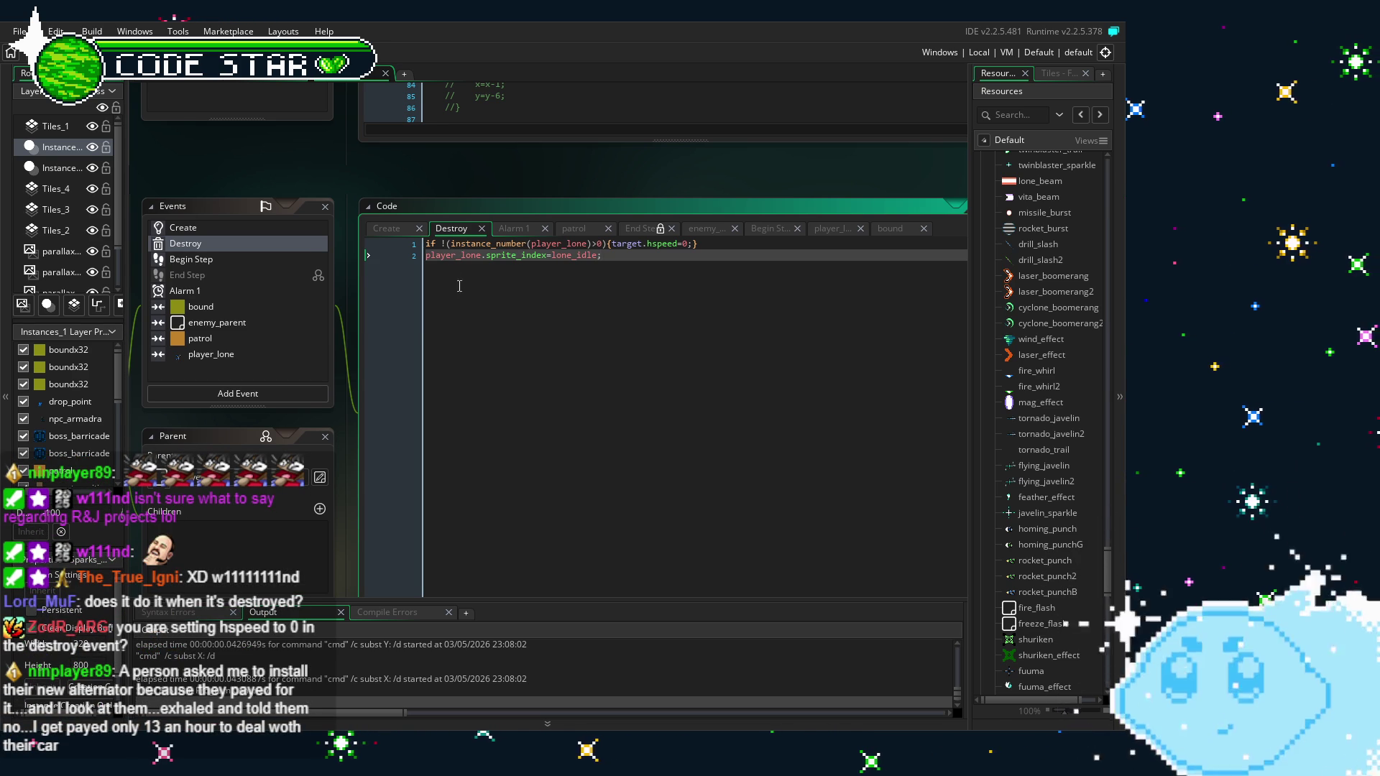
# Change the Destroy guard to 'if (instance_number(player_lone)>0)', save, and review the code
pyautogui.click(445, 243)
pyautogui.press('BackSpace')
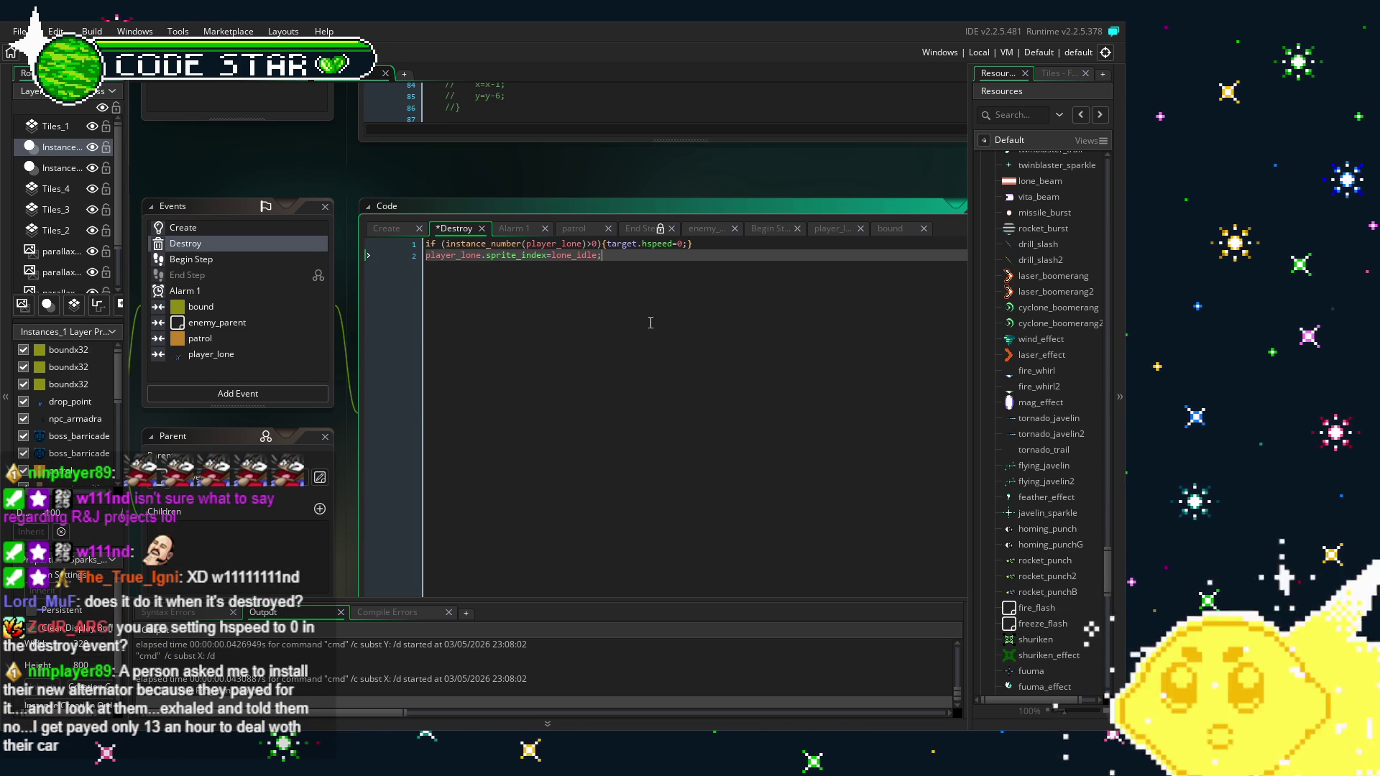
pyautogui.hotkey('ctrl', 's')
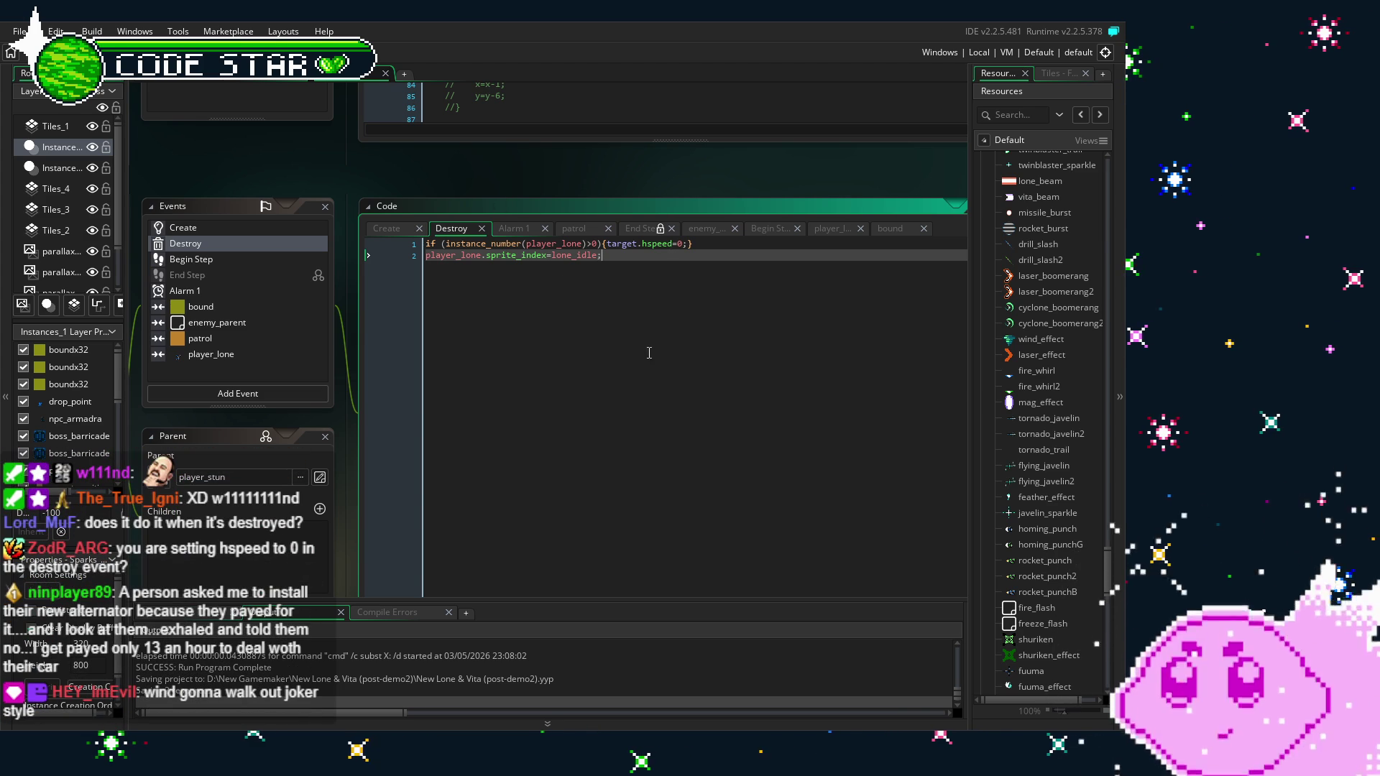
pyautogui.hotkey('ctrl', 's')
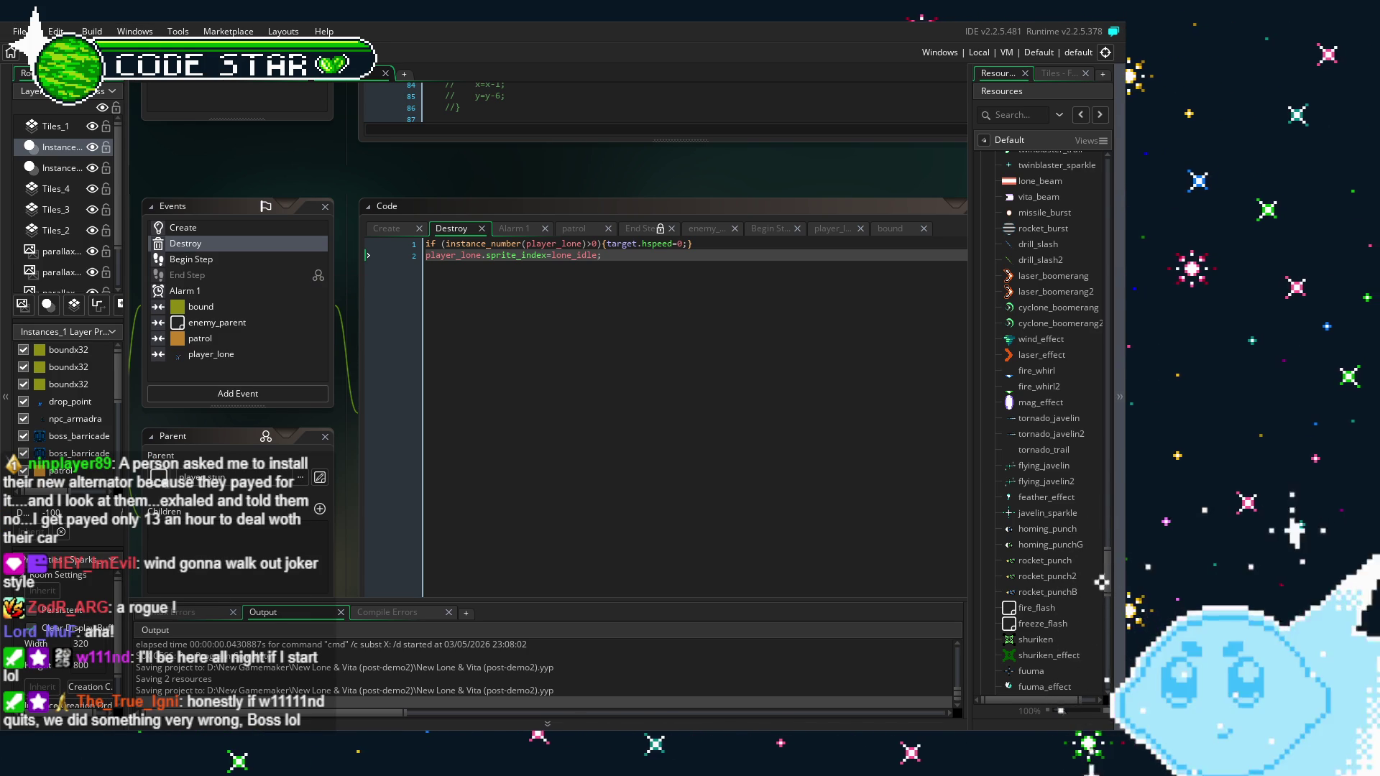
pyautogui.scroll(2, 717, 442)
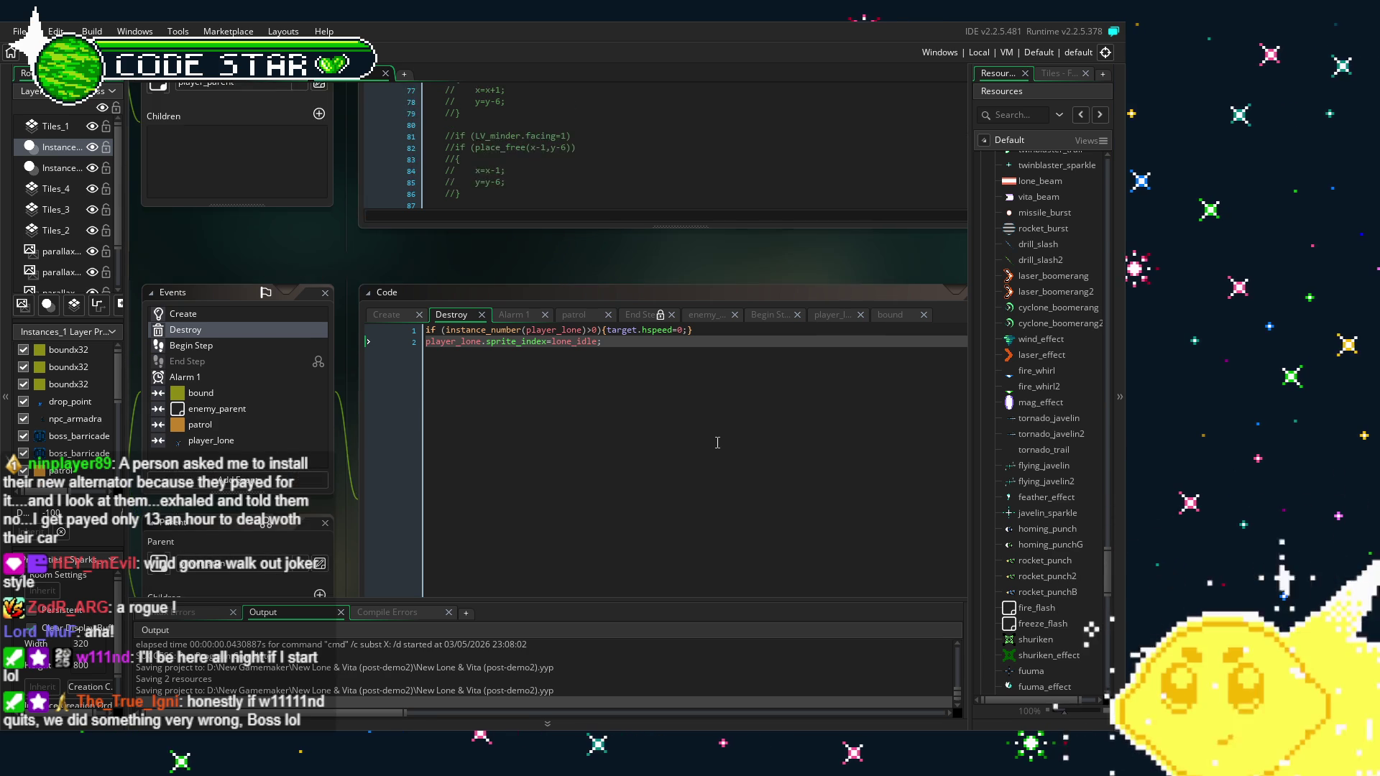
pyautogui.scroll(-3, 717, 442)
pyautogui.hscroll(-2, 308, 581)
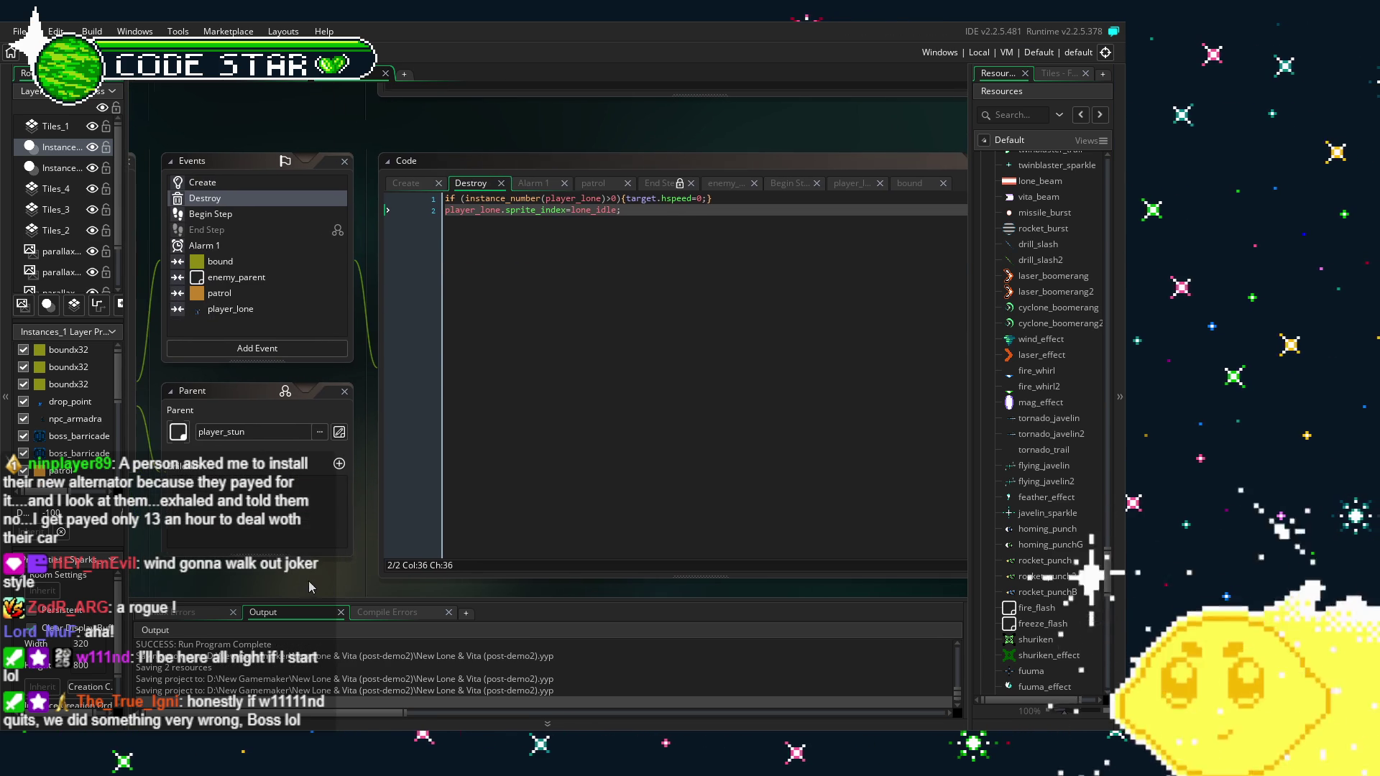
pyautogui.scroll(-1, 317, 580)
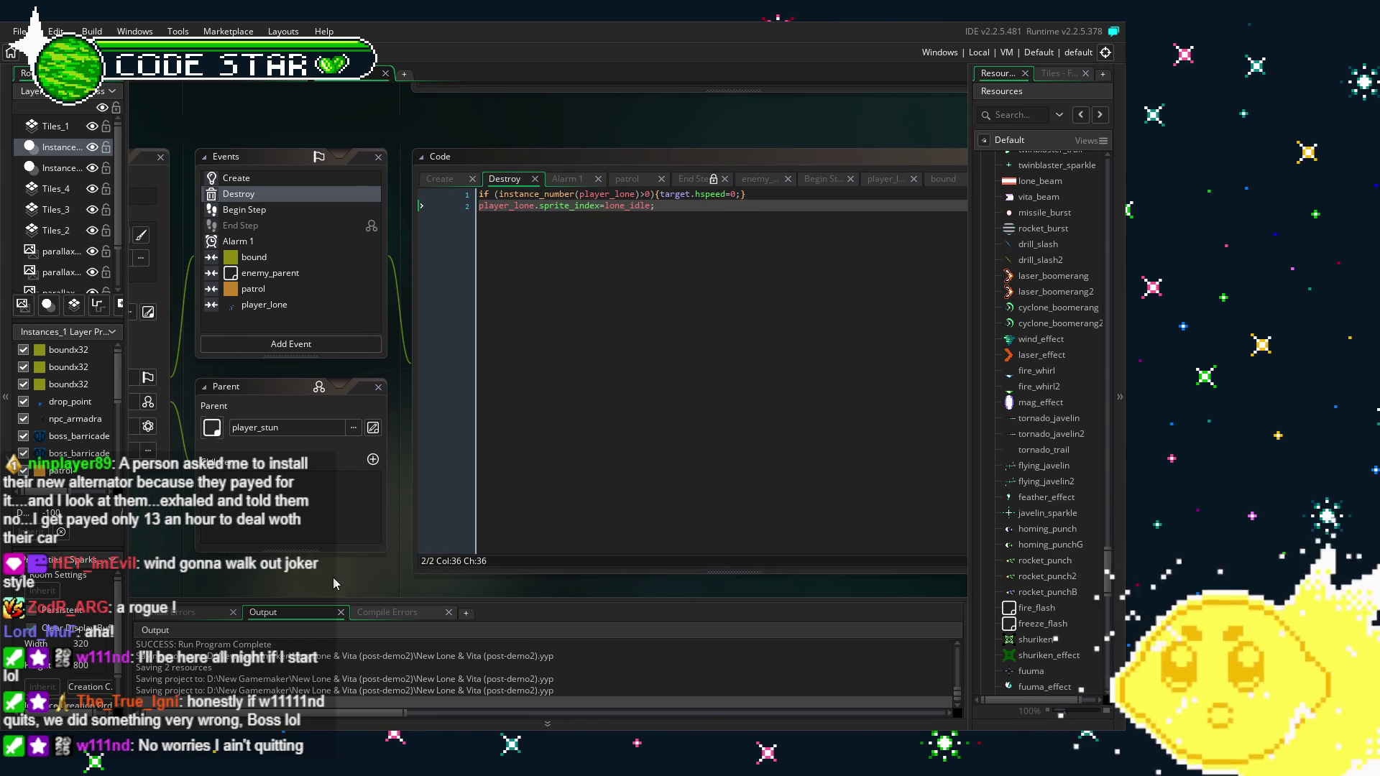
pyautogui.hscroll(1, 308, 574)
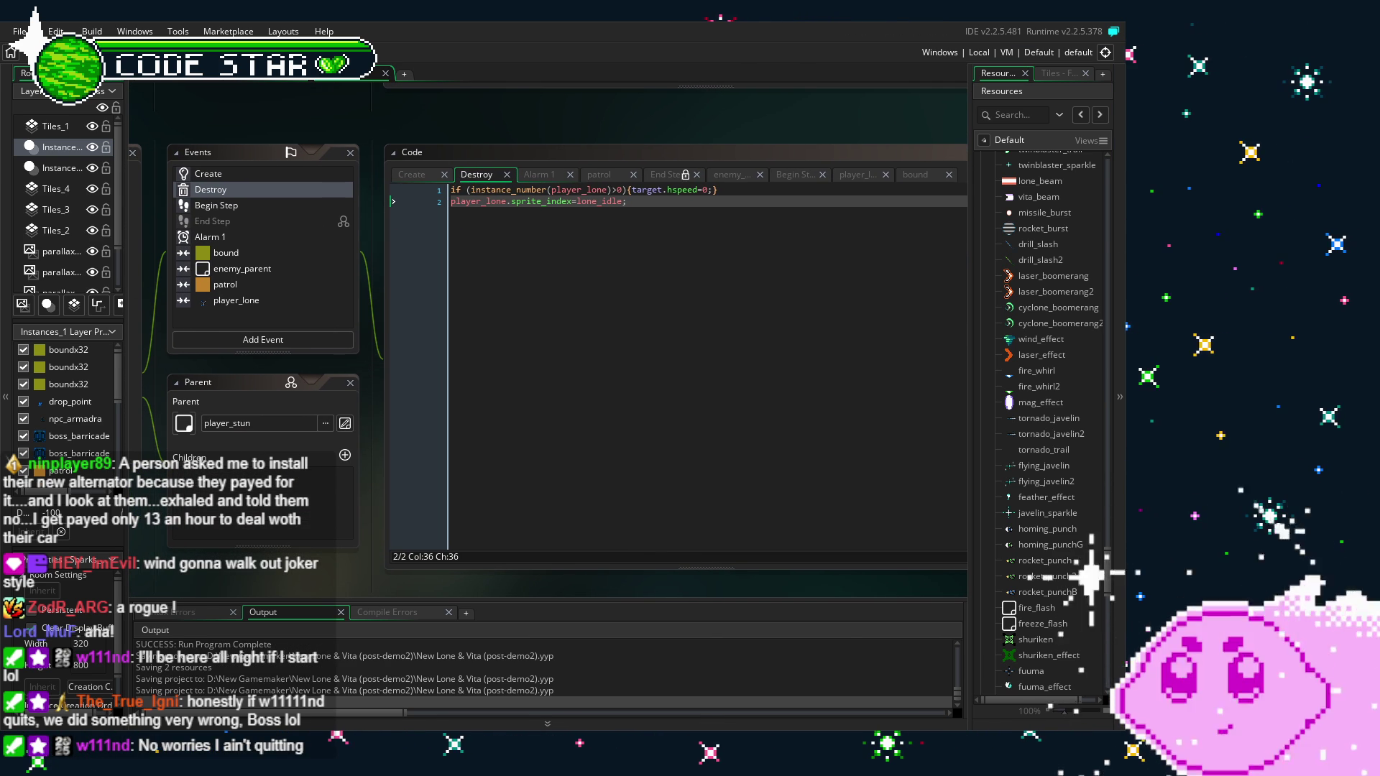
# Build and run the project with F5 to playtest the Destroy event fix
pyautogui.press('F5')
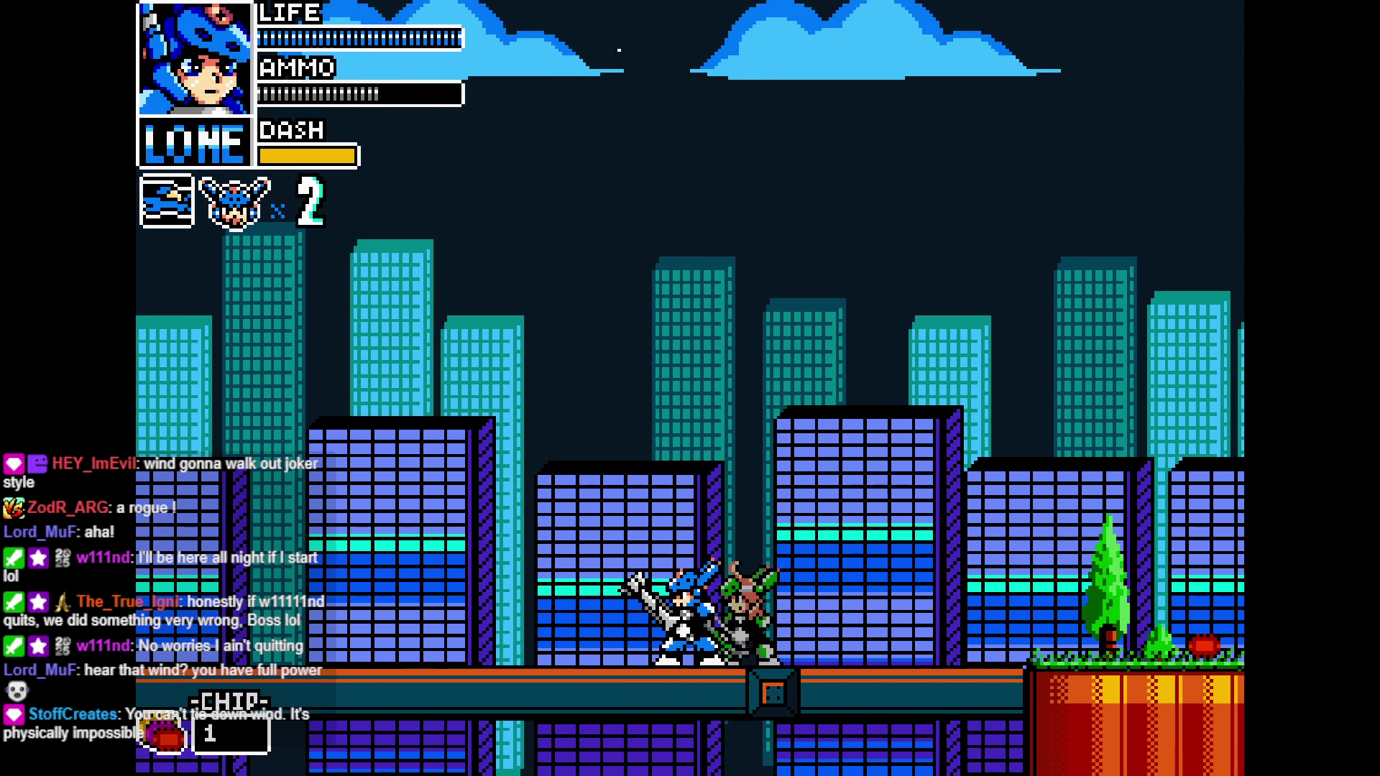
# Walk Lone through the city level, jump over the pipes and climb the ladder
pyautogui.press('Right')
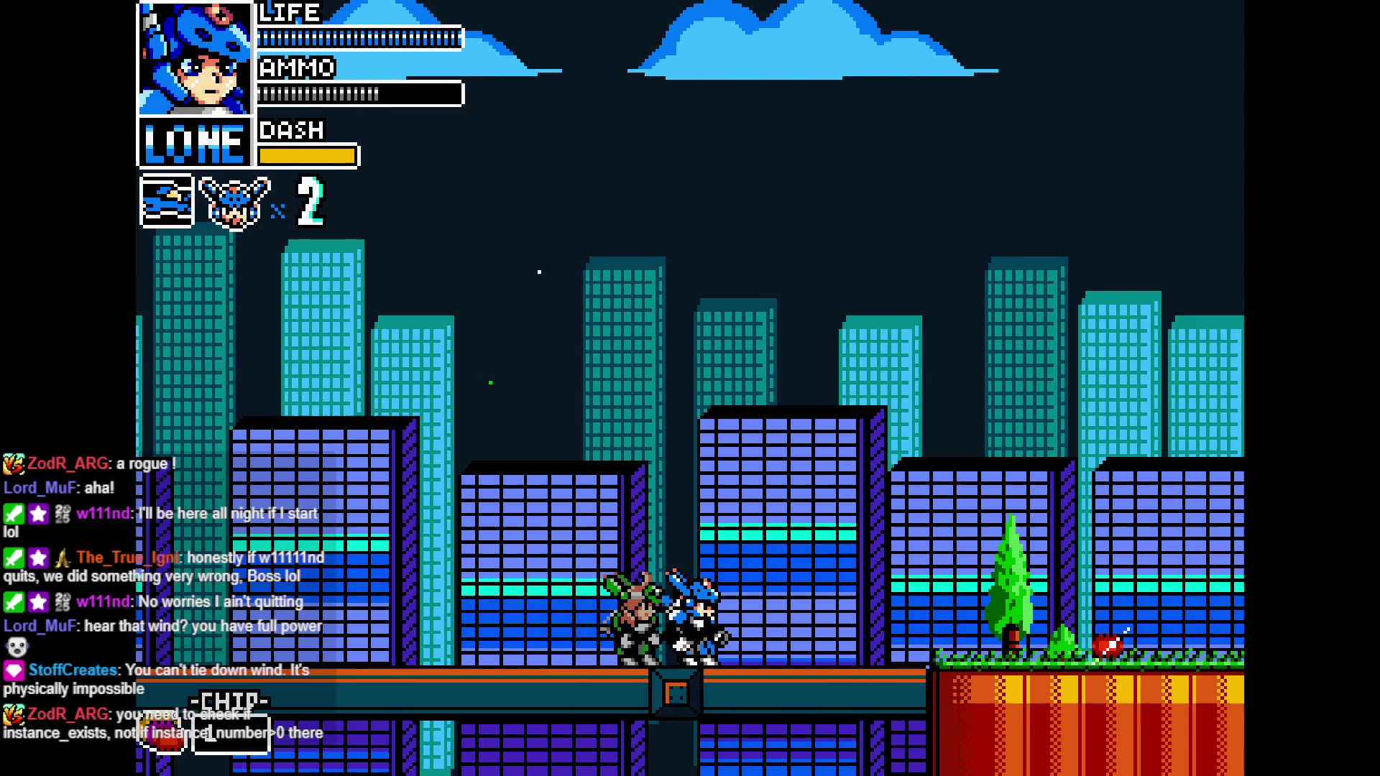
pyautogui.press('Right')
pyautogui.press('Right')
pyautogui.press('Left')
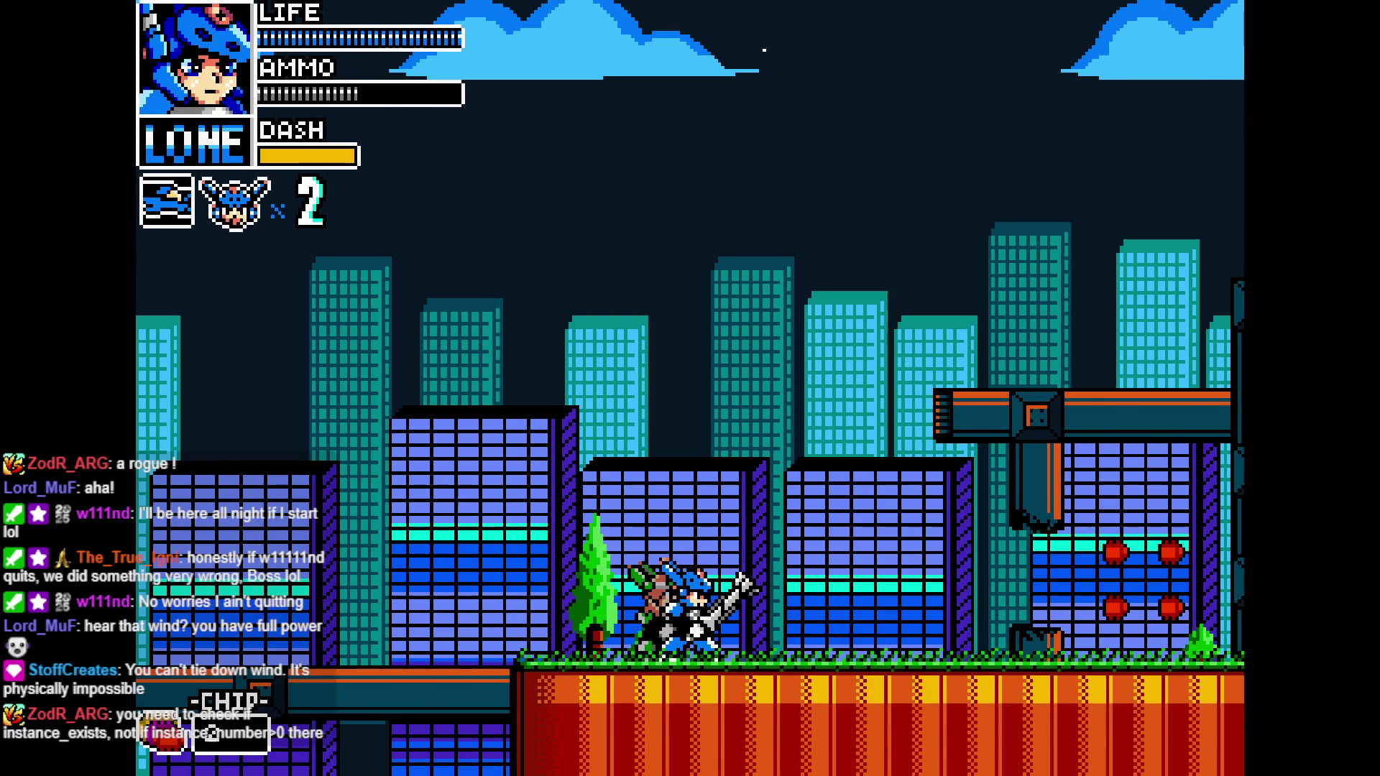
pyautogui.press('Right')
pyautogui.press('space')
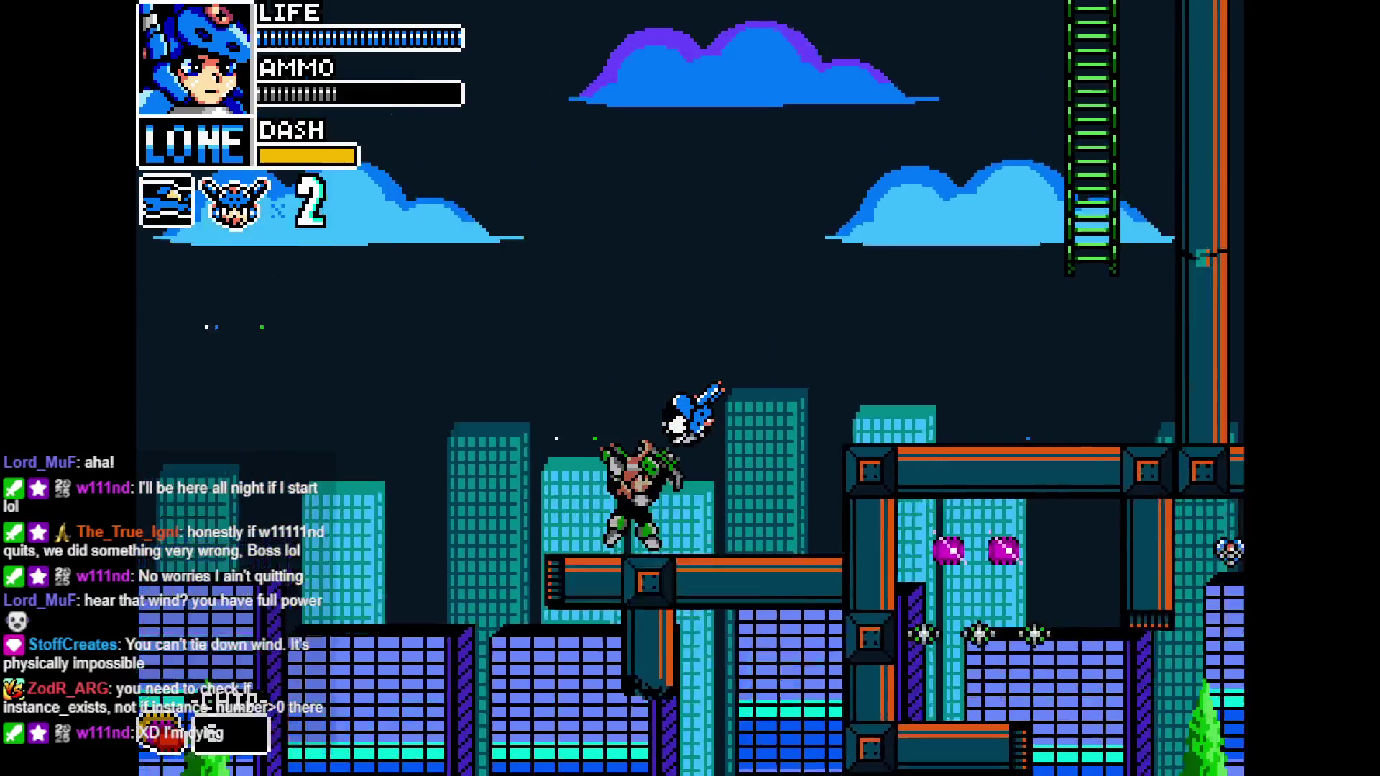
pyautogui.press('Right')
pyautogui.press('Up')
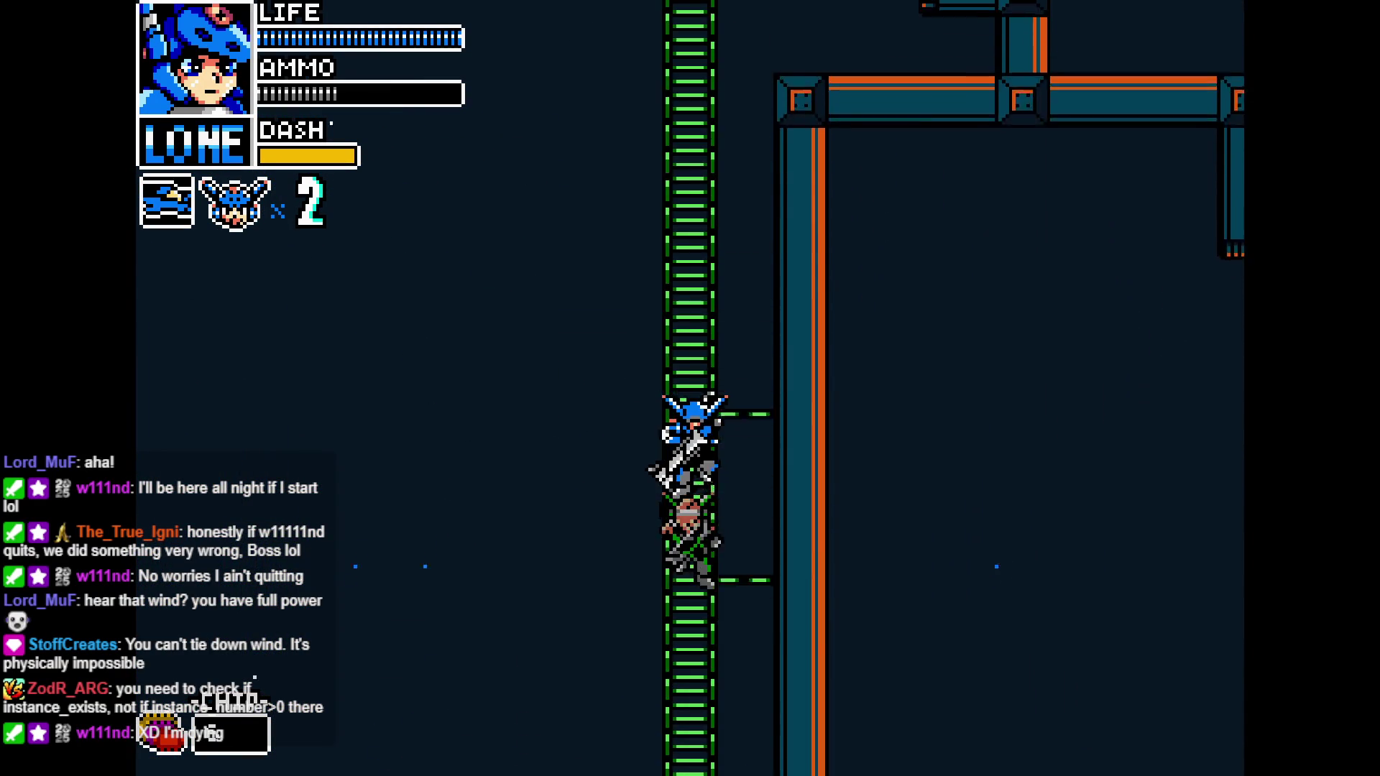
pyautogui.press('Right')
pyautogui.press('space')
pyautogui.press('space')
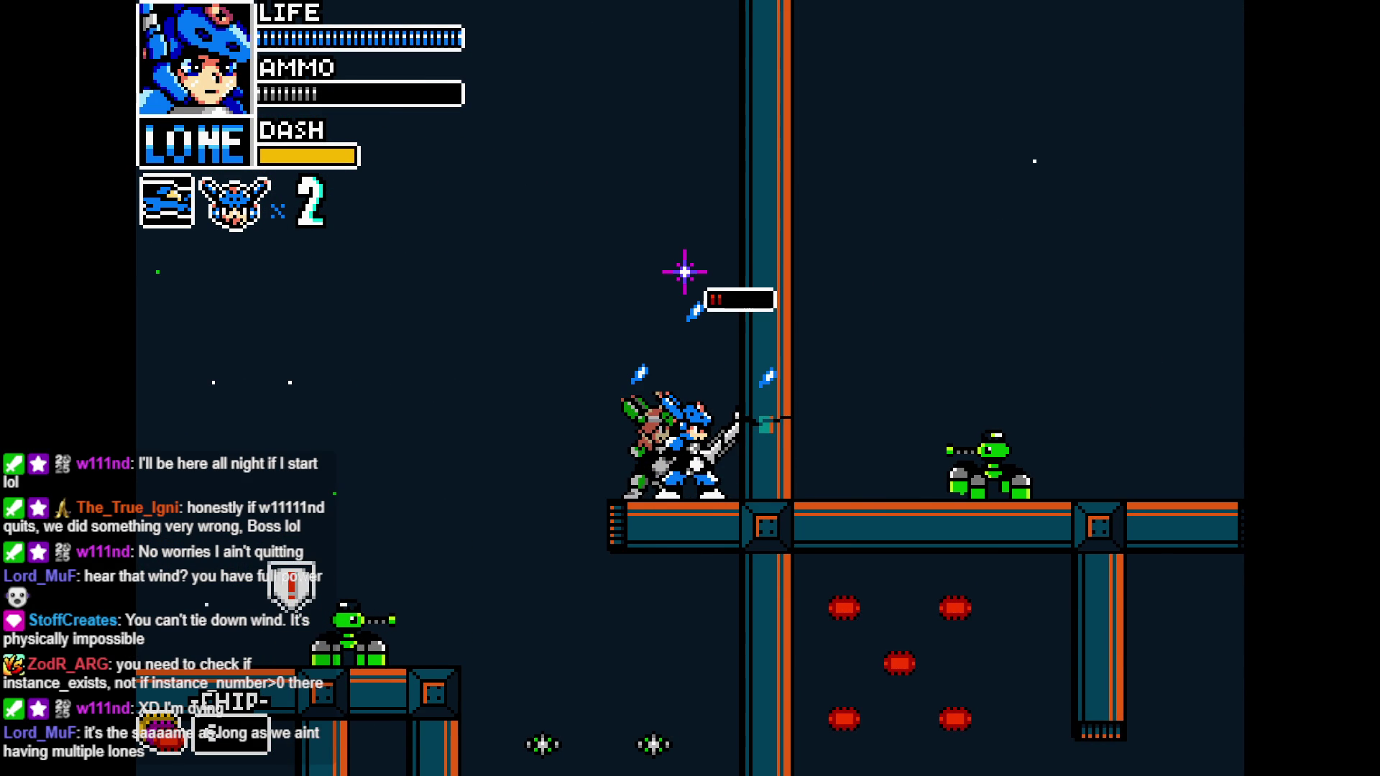
# Attack the enemy near the vertical pipe, jumping and firing along the pipe platform
pyautogui.press('x')
pyautogui.press('d')
pyautogui.press('space')
pyautogui.press('d')
pyautogui.press('d')
pyautogui.press('space')
pyautogui.press('x')
pyautogui.press('d')
pyautogui.press('x')
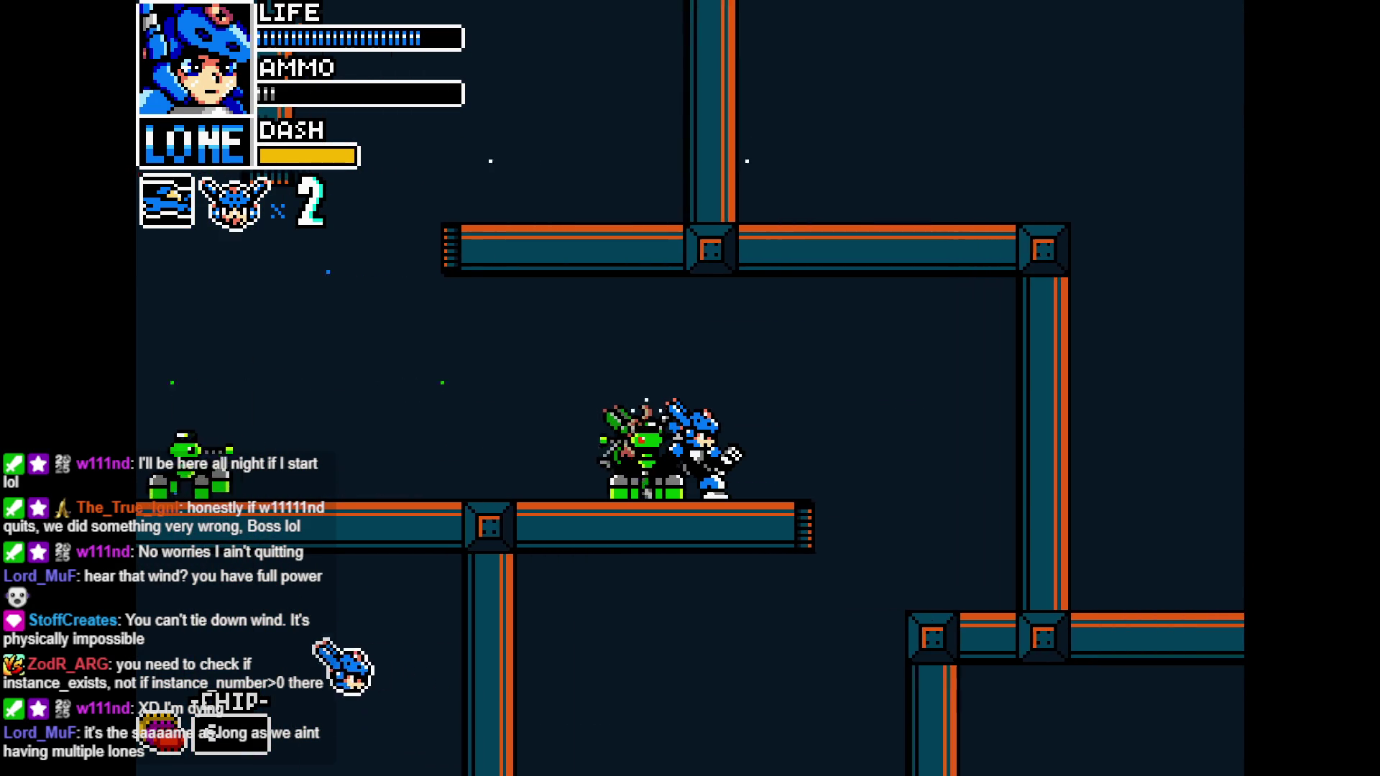
# Drop to the lower platform and fight the enemies there with sword and harpoon
pyautogui.press('d')
pyautogui.press('s')
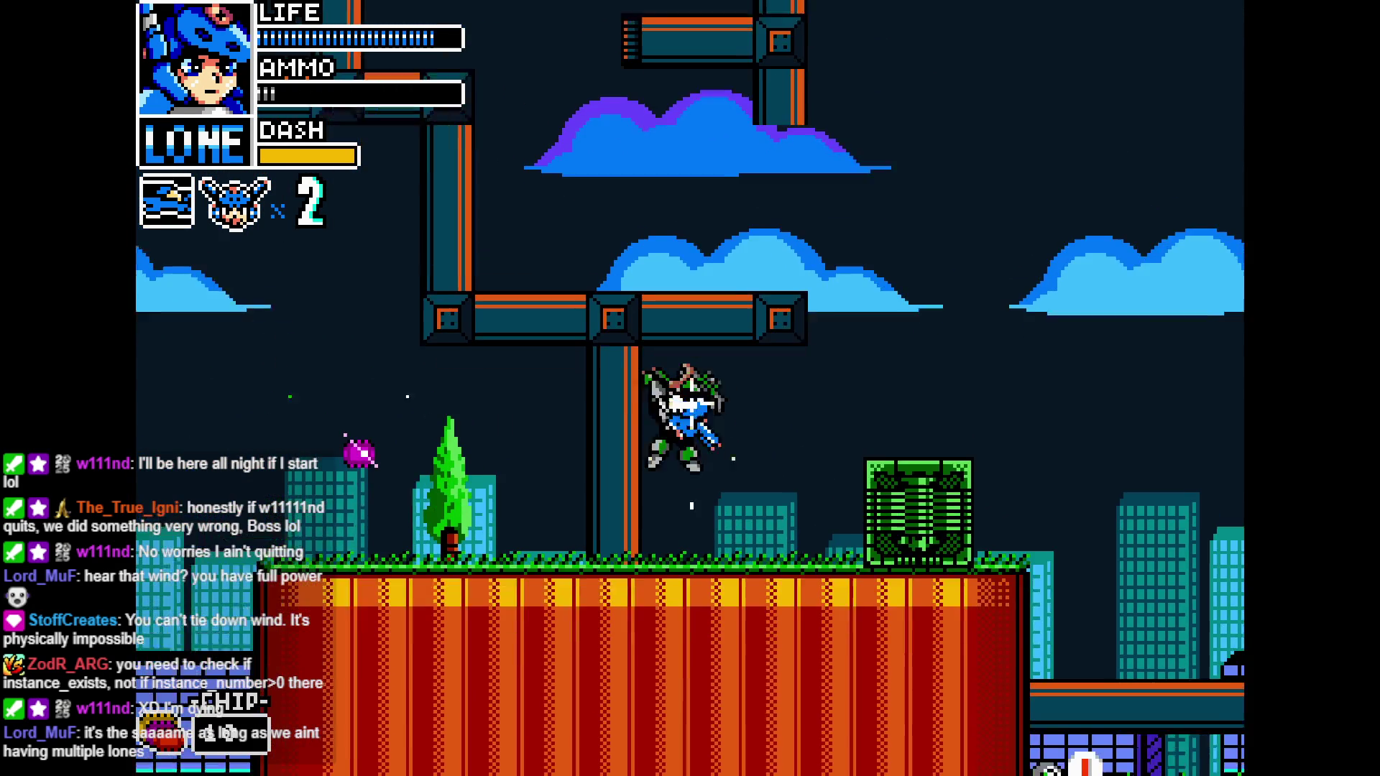
pyautogui.press('d')
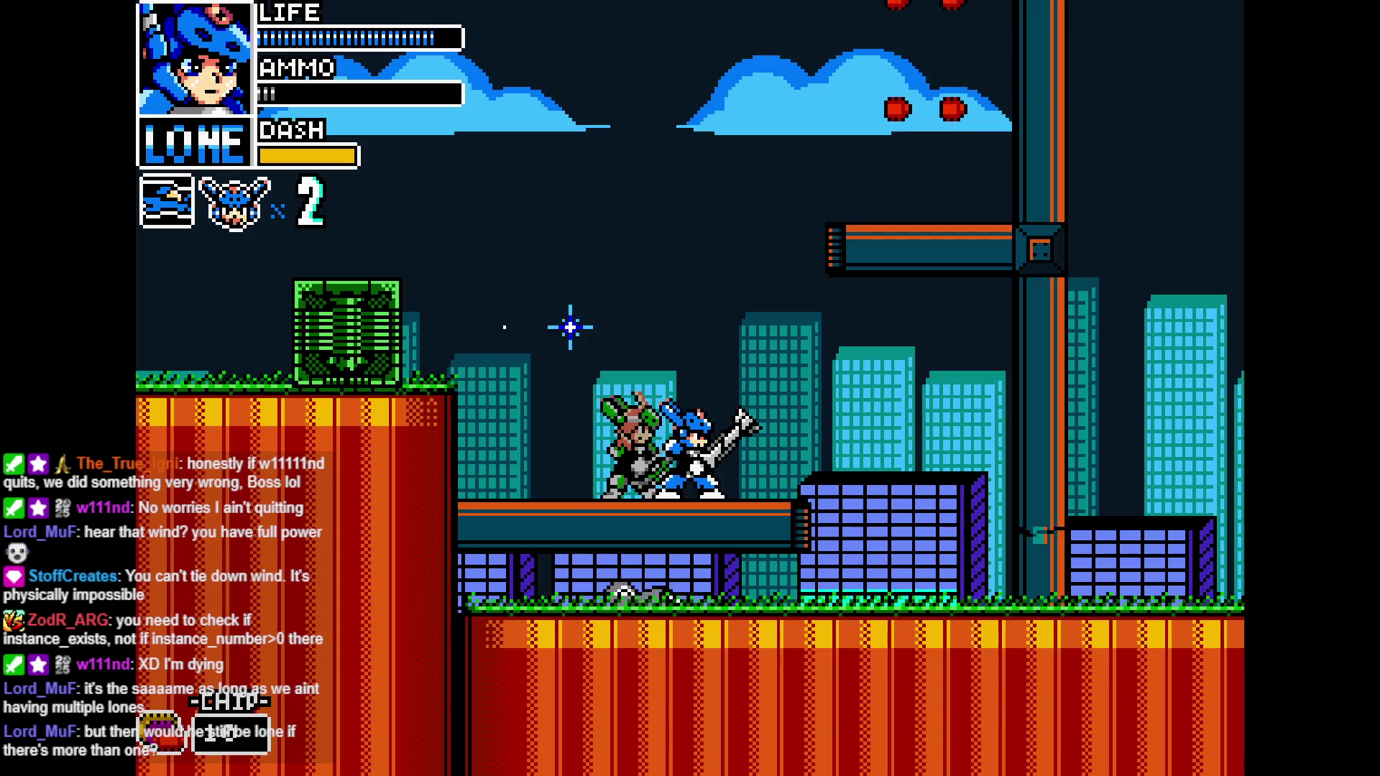
pyautogui.press('a')
pyautogui.press('a')
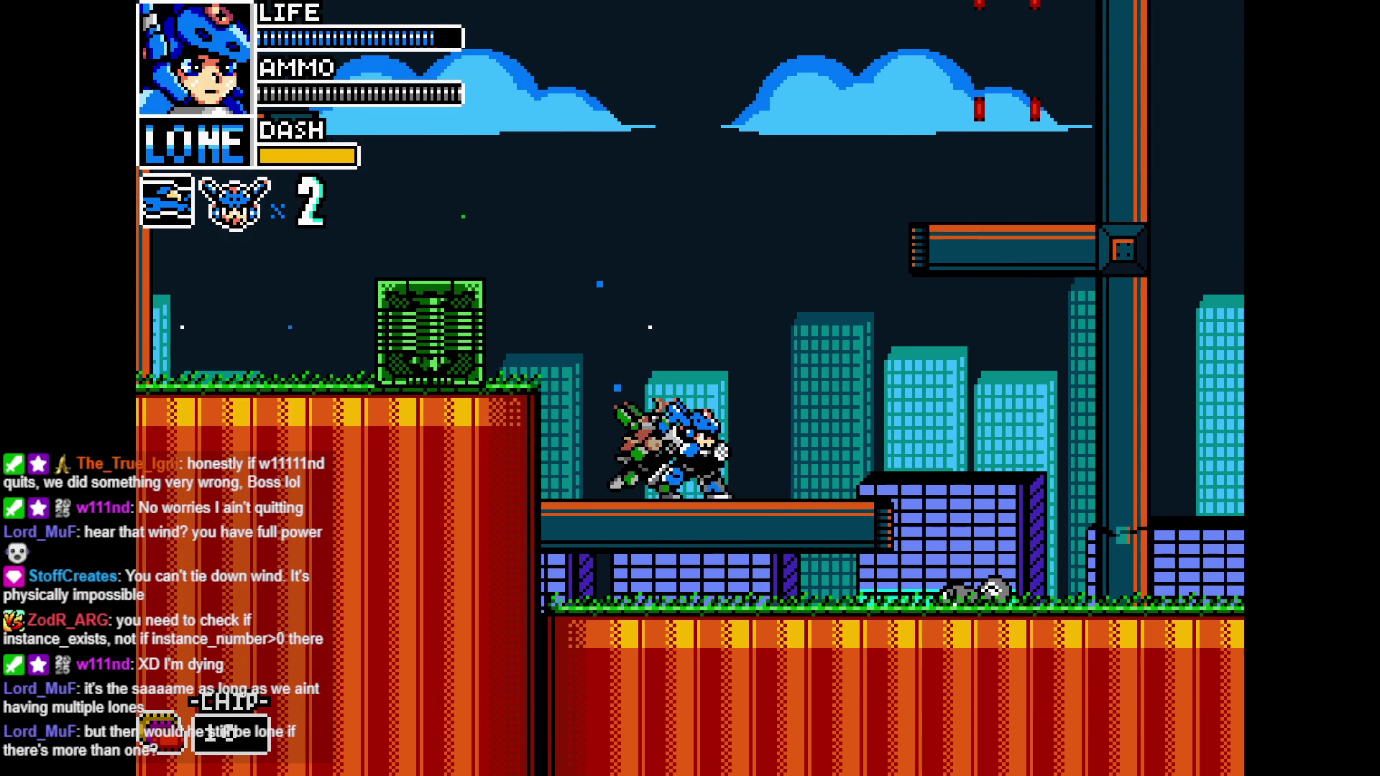
pyautogui.press('d')
pyautogui.press('d')
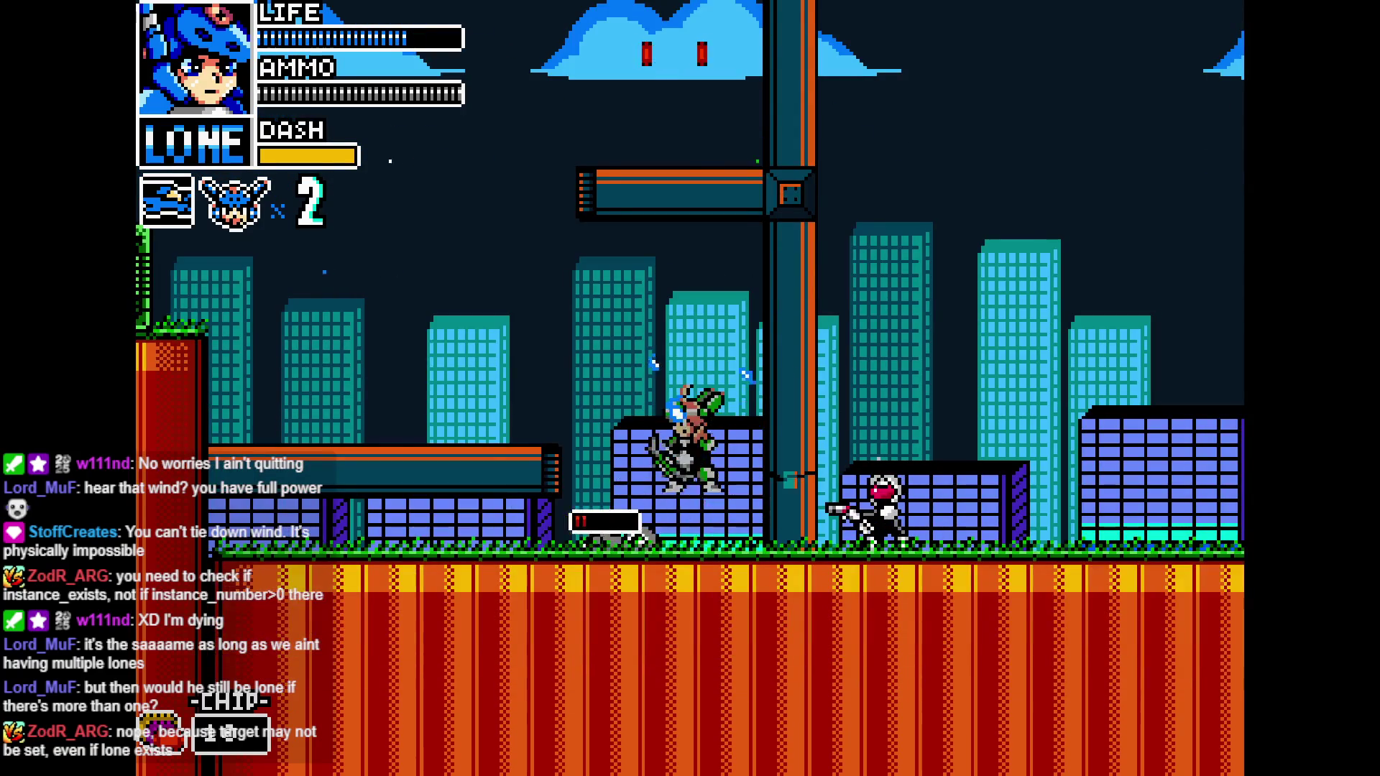
pyautogui.press('a')
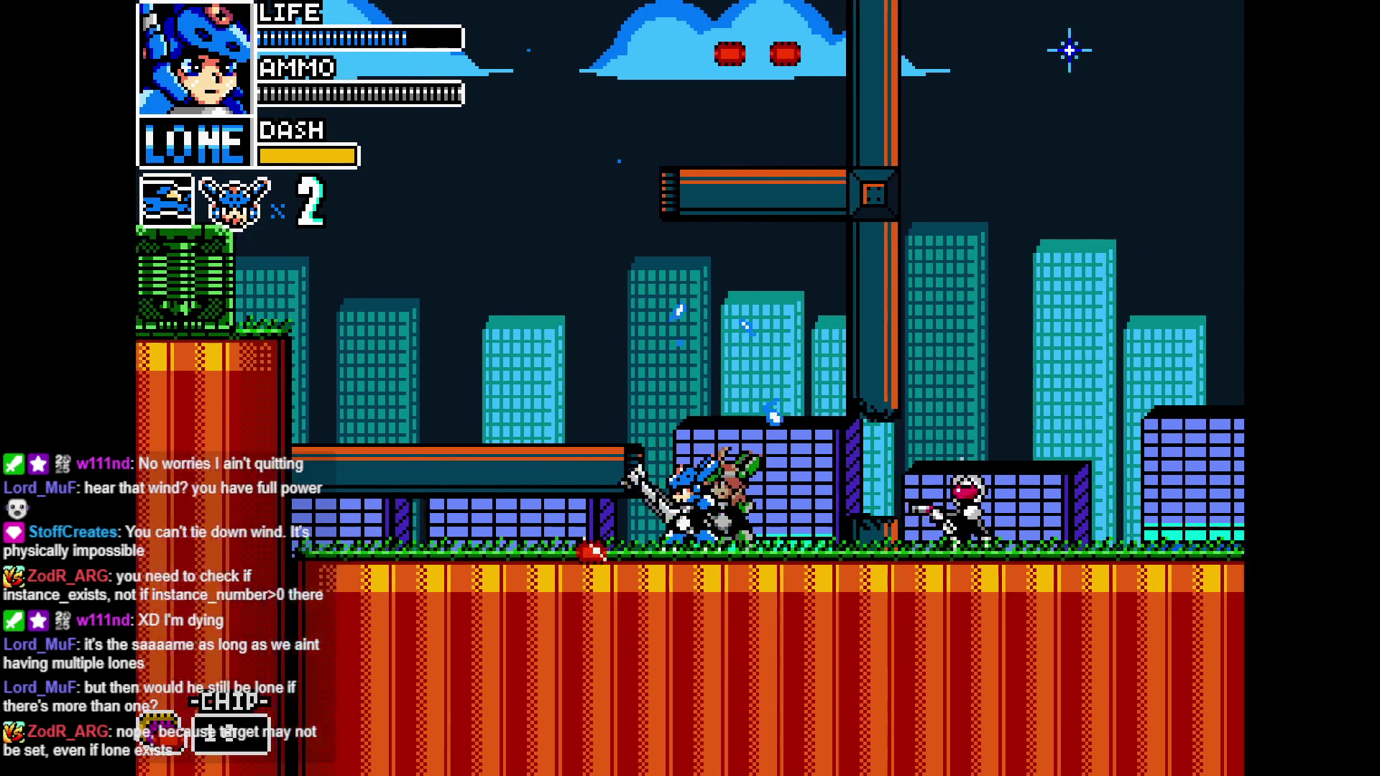
pyautogui.press('d')
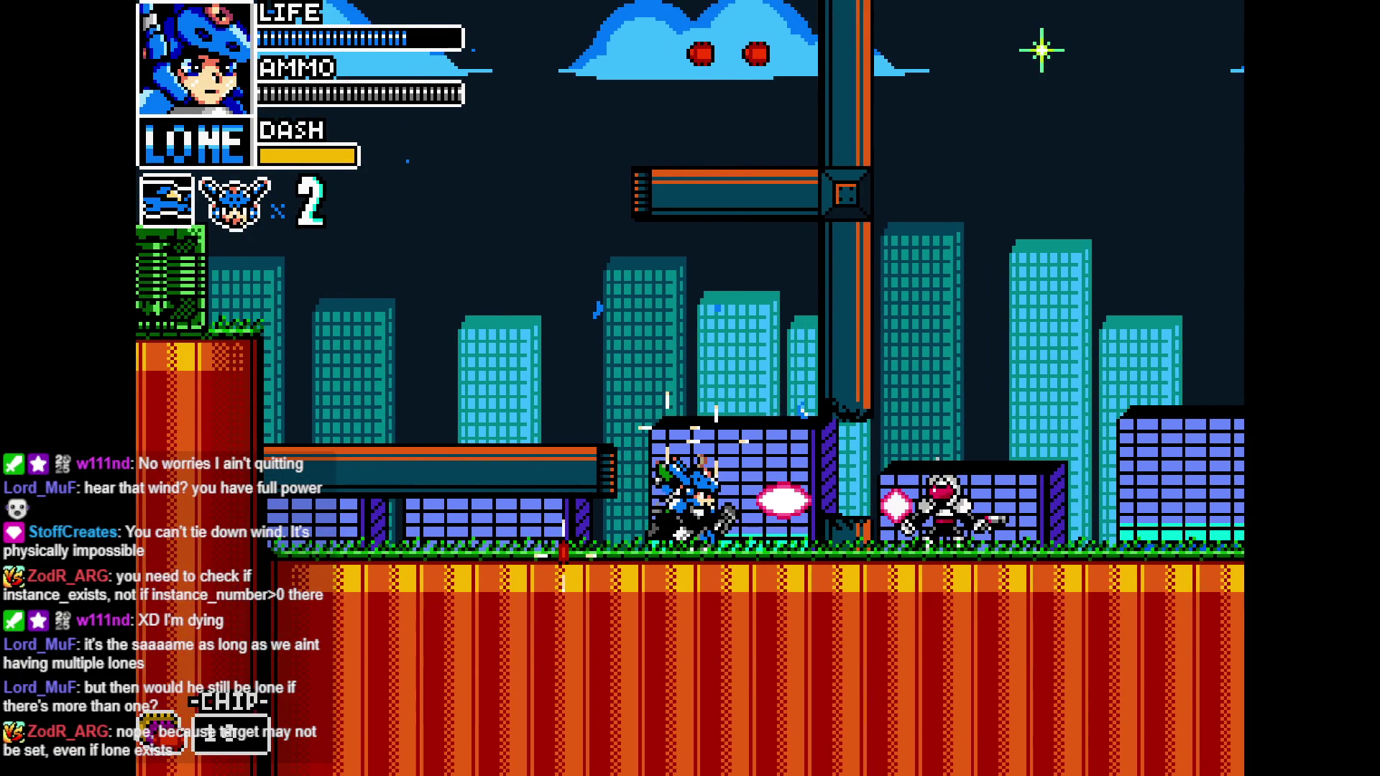
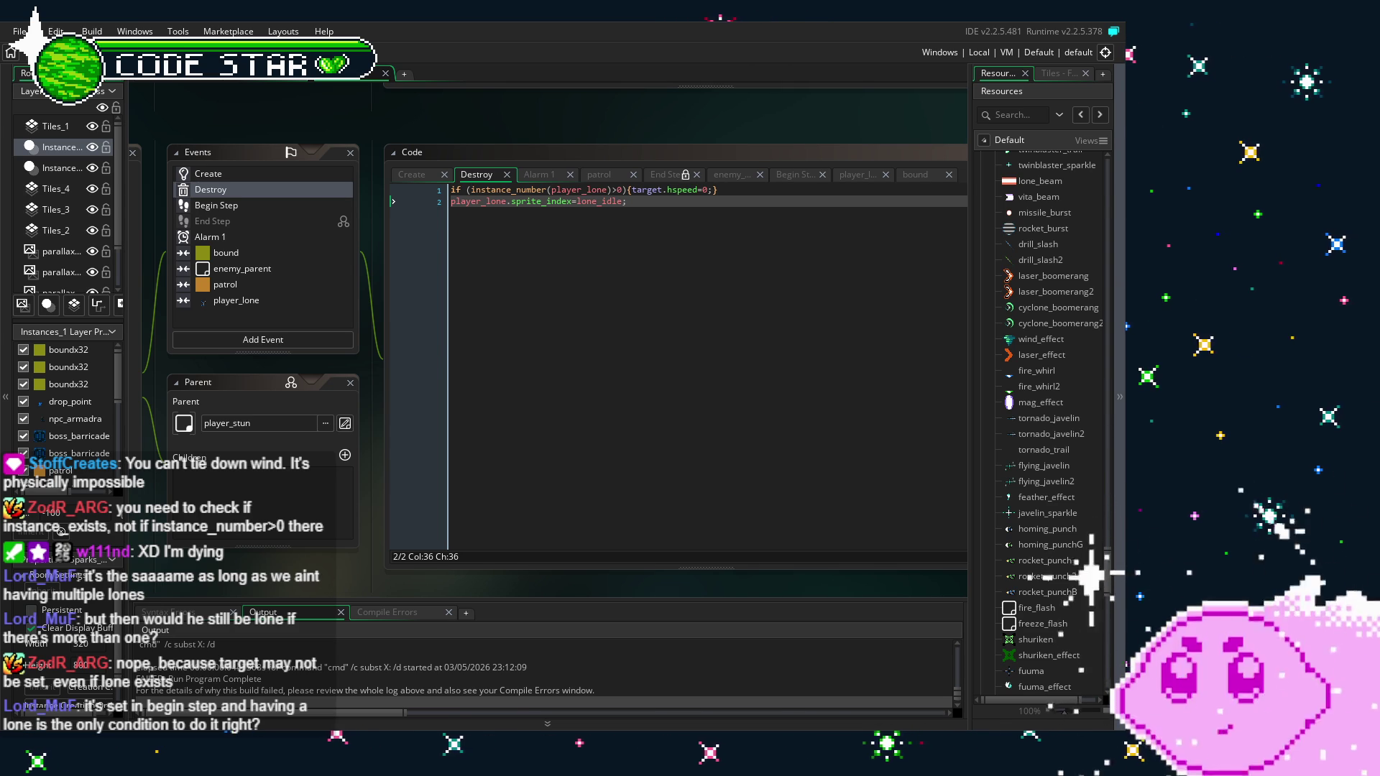
# Look over harpoon_shot's Create event code, then return to the Destroy event code
pyautogui.click(245, 174)
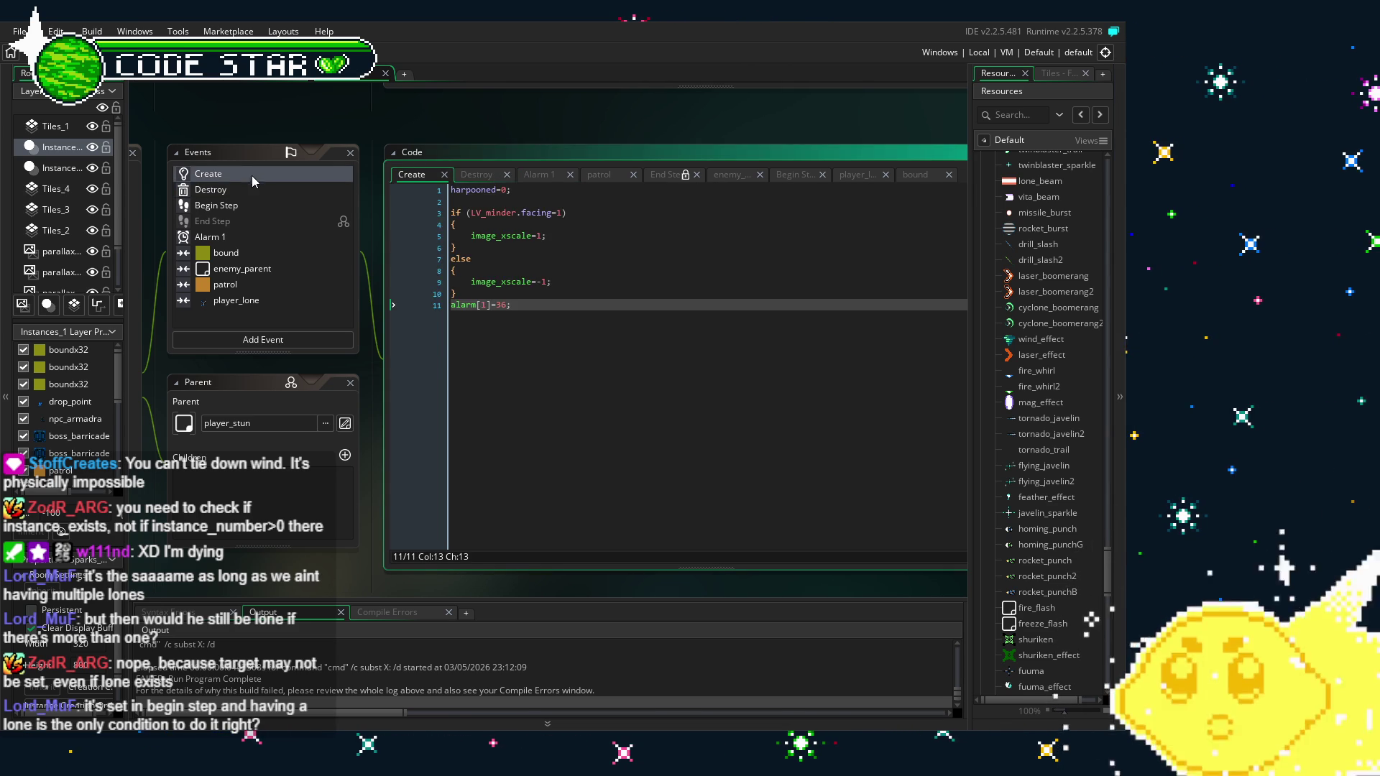
pyautogui.moveTo(172, 541); pyautogui.dragTo(392, 540)
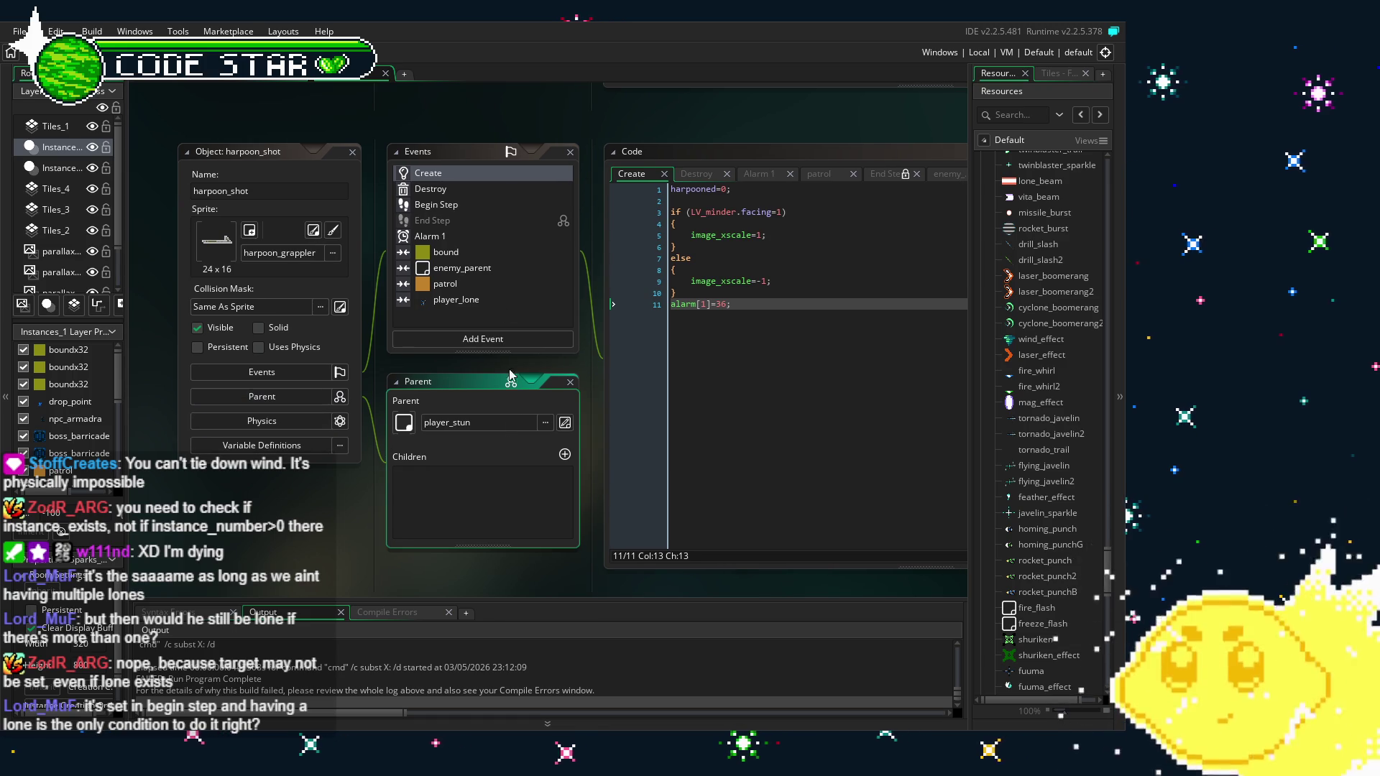
pyautogui.moveTo(529, 565); pyautogui.dragTo(387, 545)
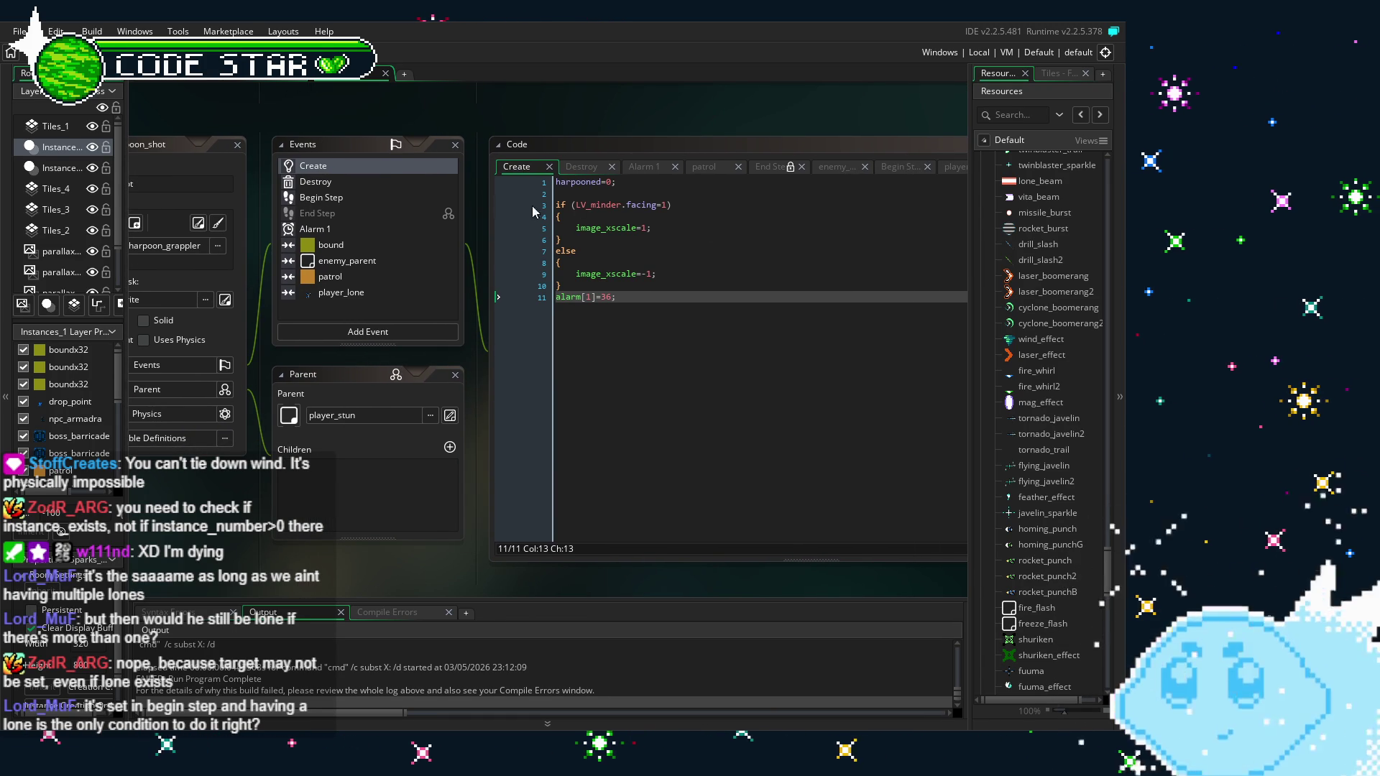
pyautogui.click(331, 183)
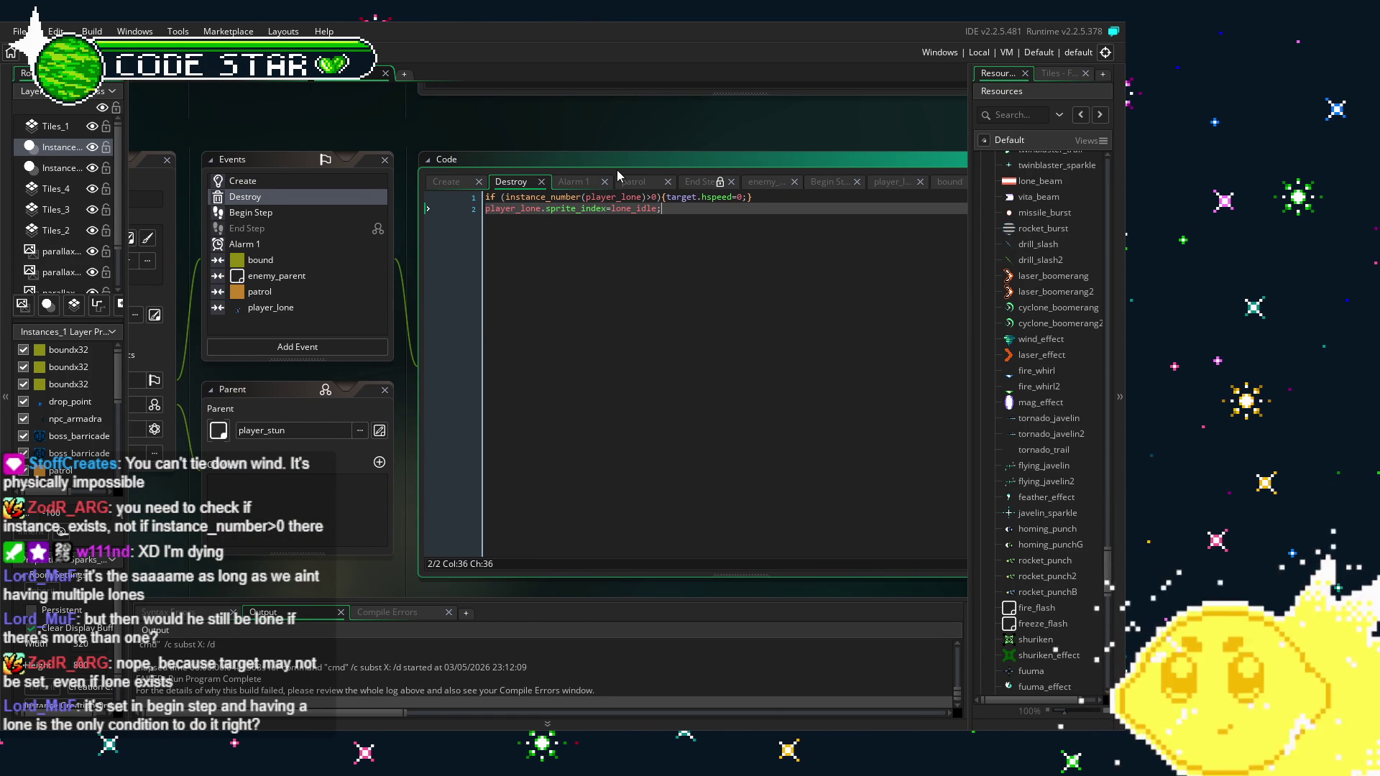
# Rewrite the Destroy guard from instance_number(player_lone)>0 to instance_exists(player_lone) with a corrected closing parenthesis
pyautogui.click(581, 197)
pyautogui.press('BackSpace')
pyautogui.press('BackSpace')
pyautogui.press('BackSpace')
pyautogui.write('w')
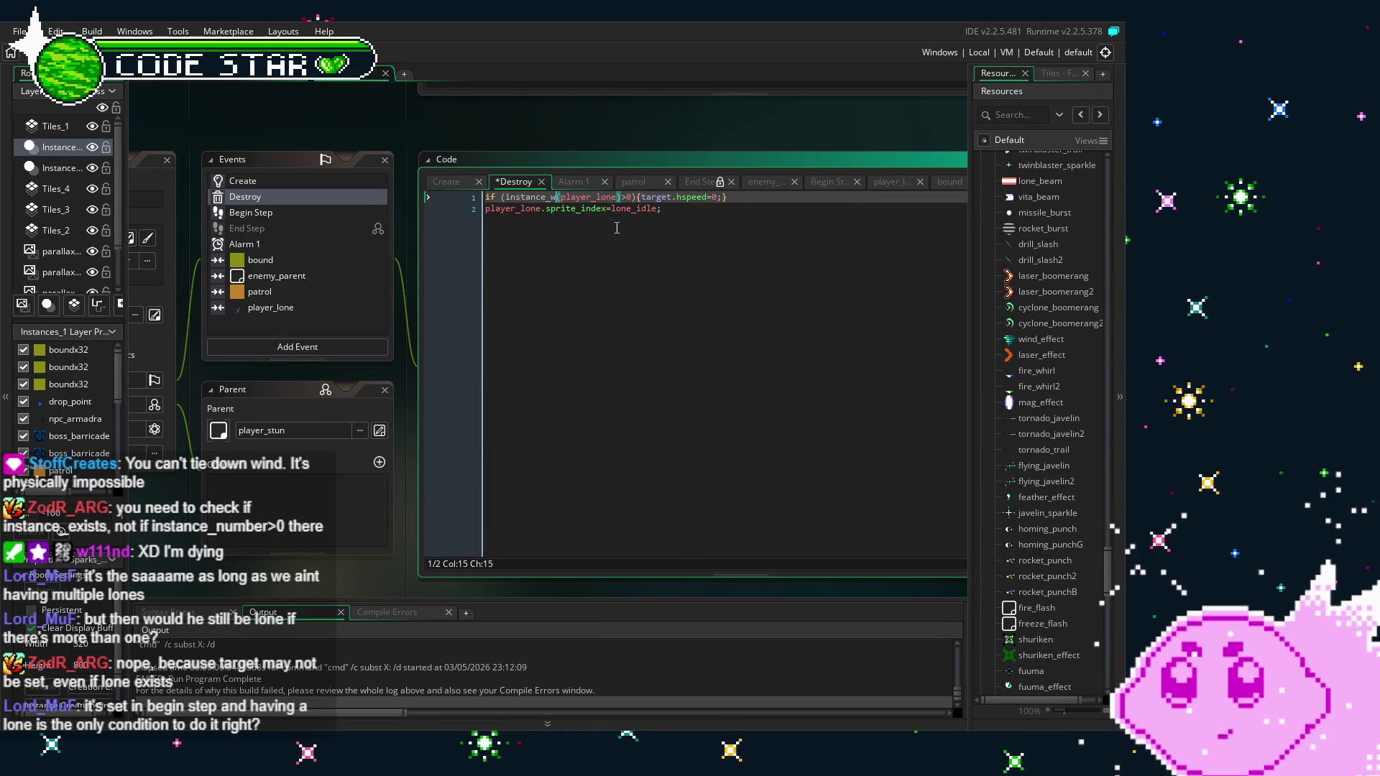
pyautogui.press('BackSpace')
pyautogui.write('exists')
pyautogui.click(660, 208)
pyautogui.click(657, 197)
pyautogui.press('BackSpace')
pyautogui.press('BackSpace')
pyautogui.press('BackSpace')
pyautogui.click(662, 209)
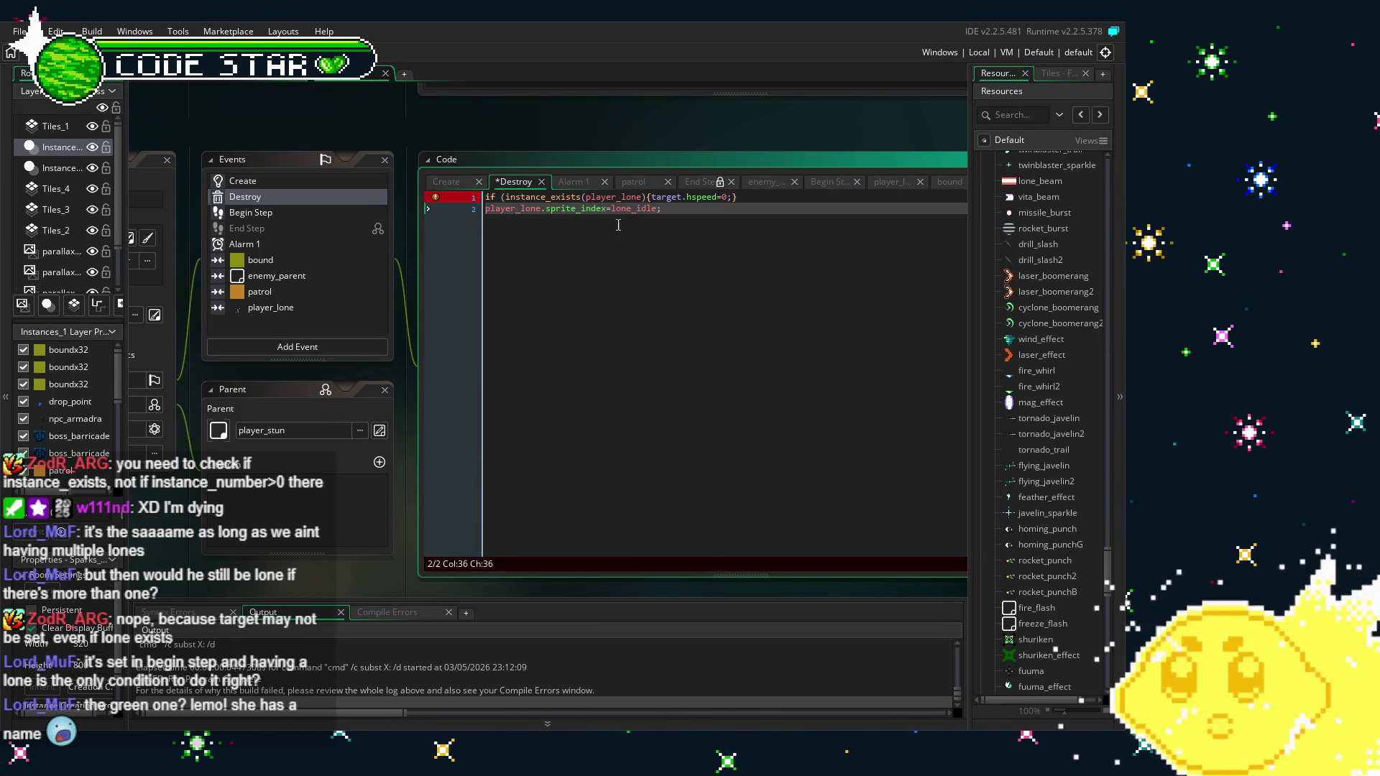
pyautogui.click(646, 197)
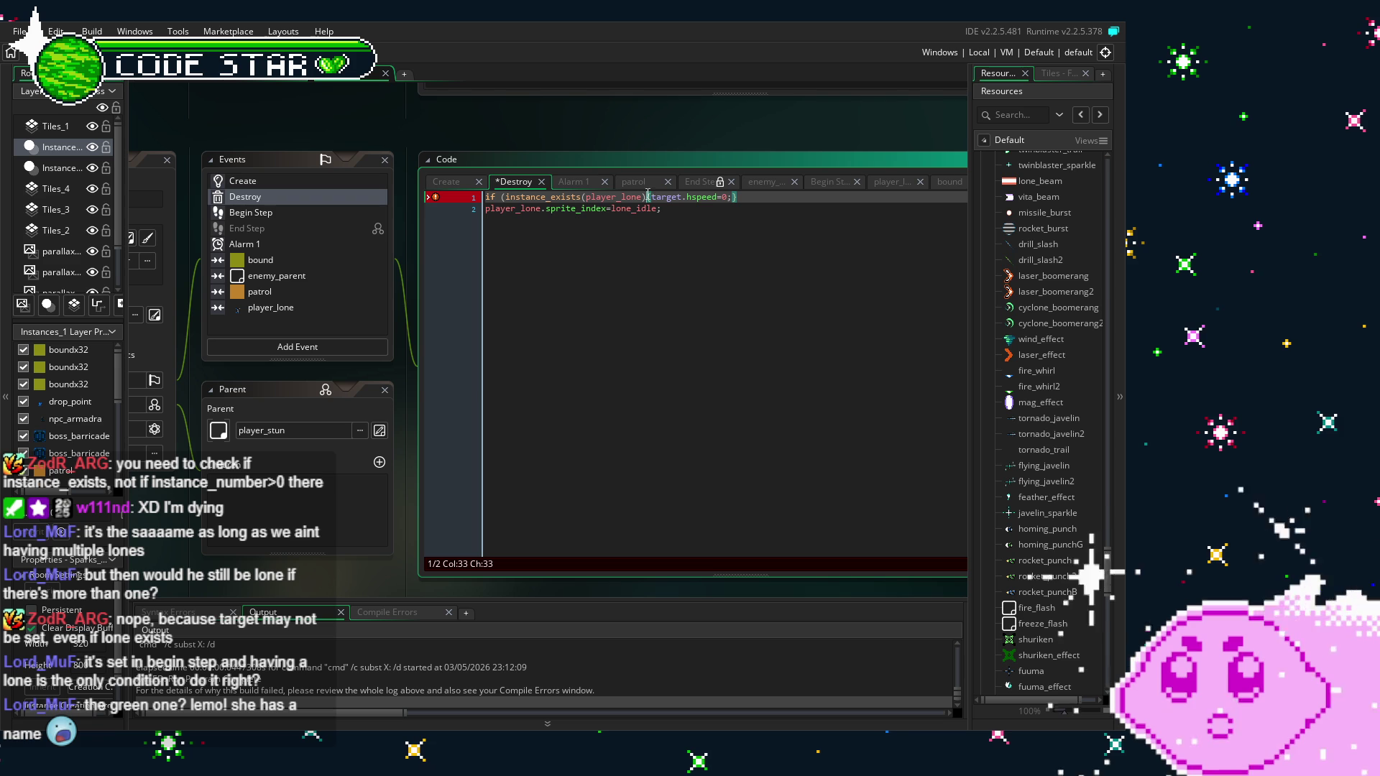
pyautogui.write(')')
pyautogui.click(672, 251)
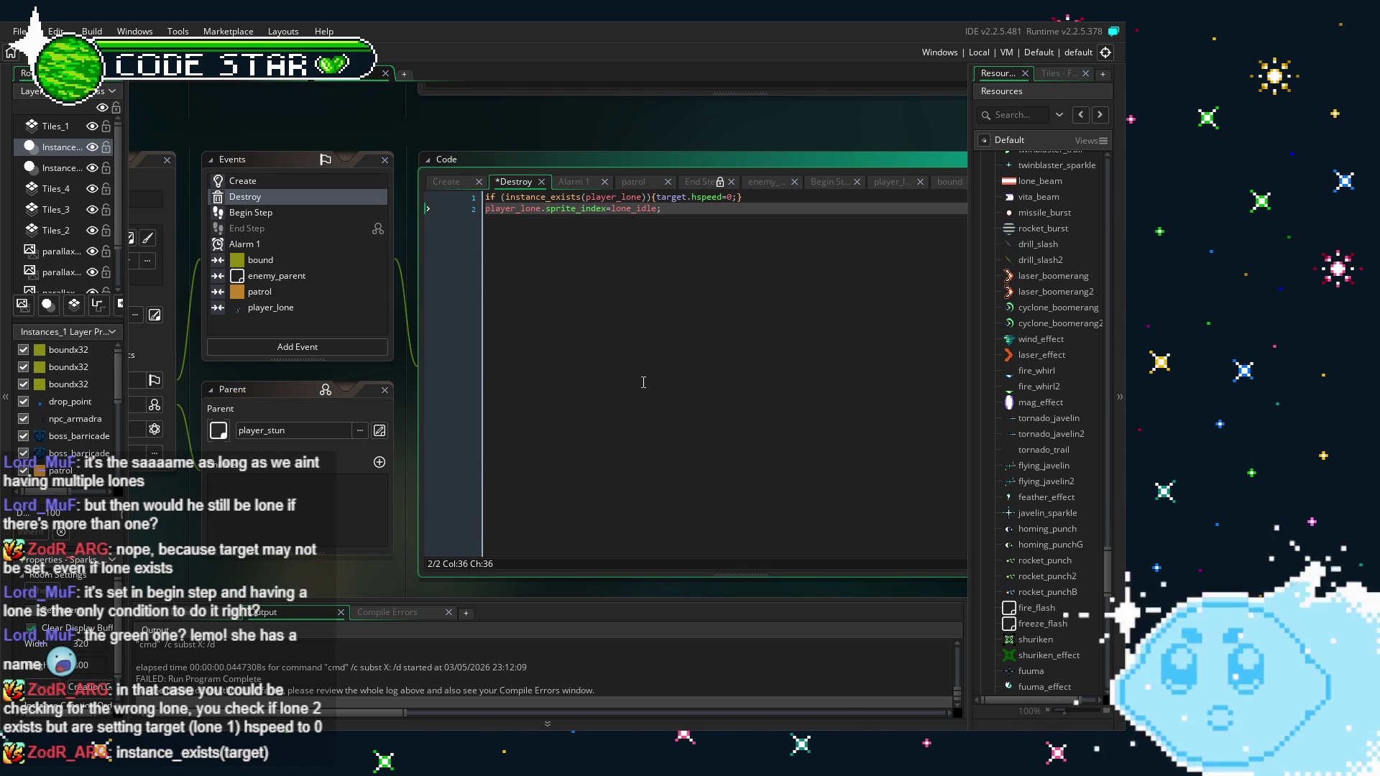
# Try player_lone2p and player_lonegreen2p in the Destroy check, then revert to player_lone
pyautogui.click(642, 197)
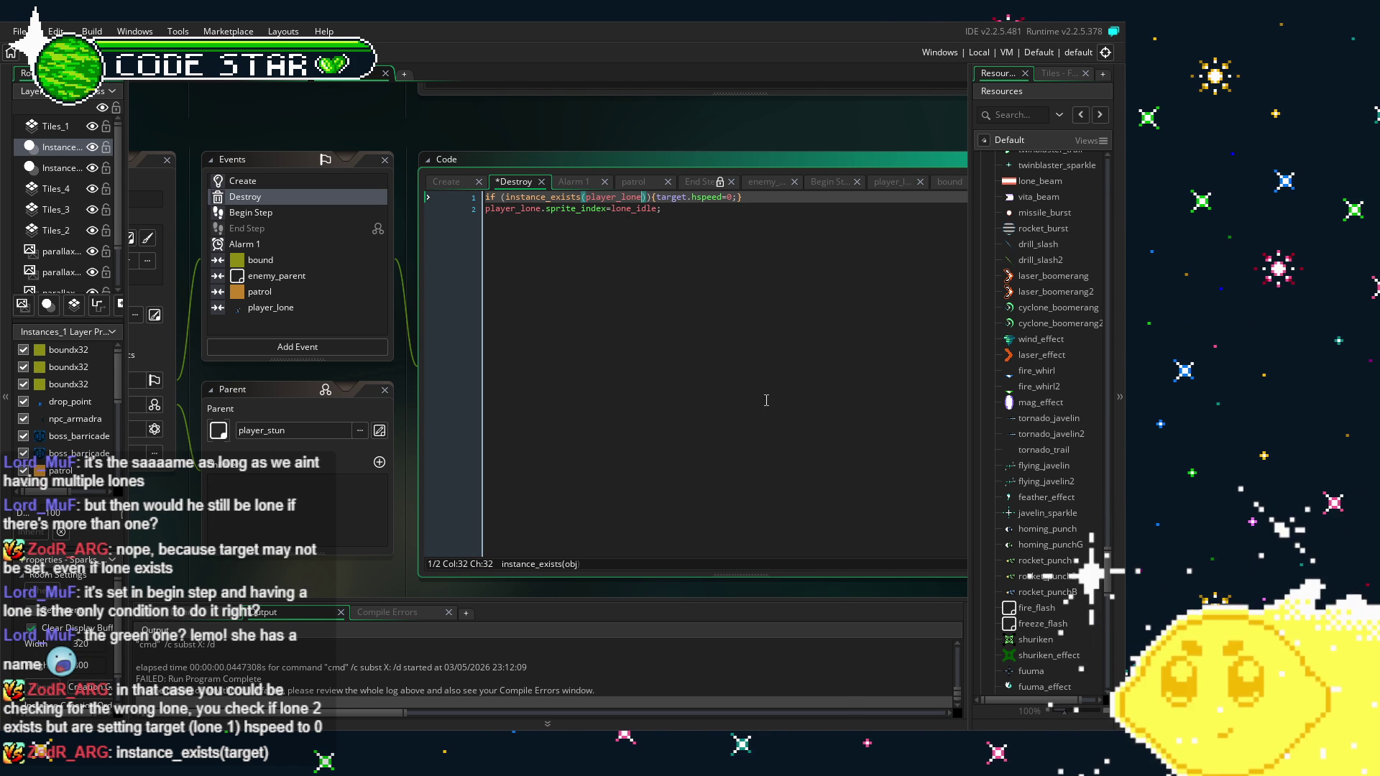
pyautogui.write('2p')
pyautogui.click(659, 209)
pyautogui.click(650, 197)
pyautogui.press('BackSpace')
pyautogui.press('BackSpace')
pyautogui.write('G')
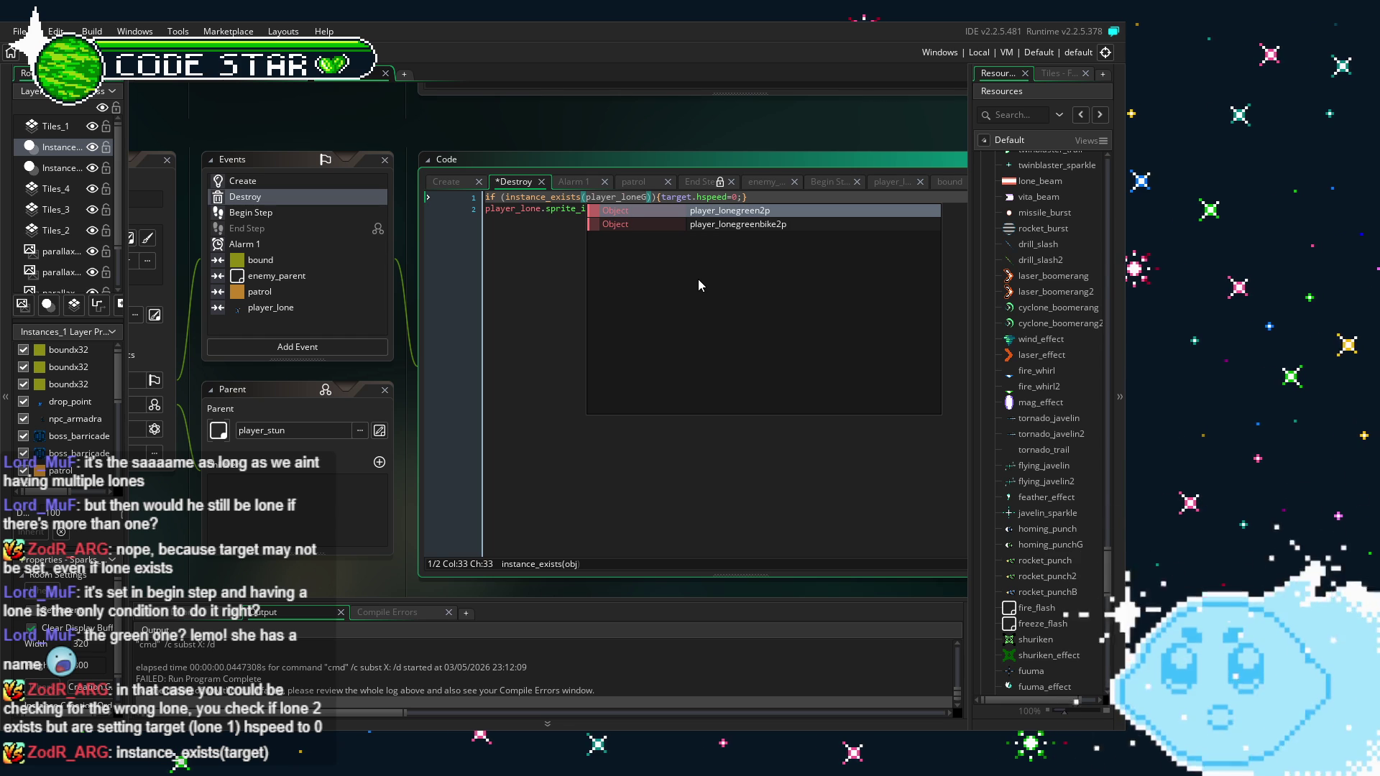
pyautogui.press('Return')
pyautogui.press('BackSpace')
pyautogui.press('BackSpace')
pyautogui.press('BackSpace')
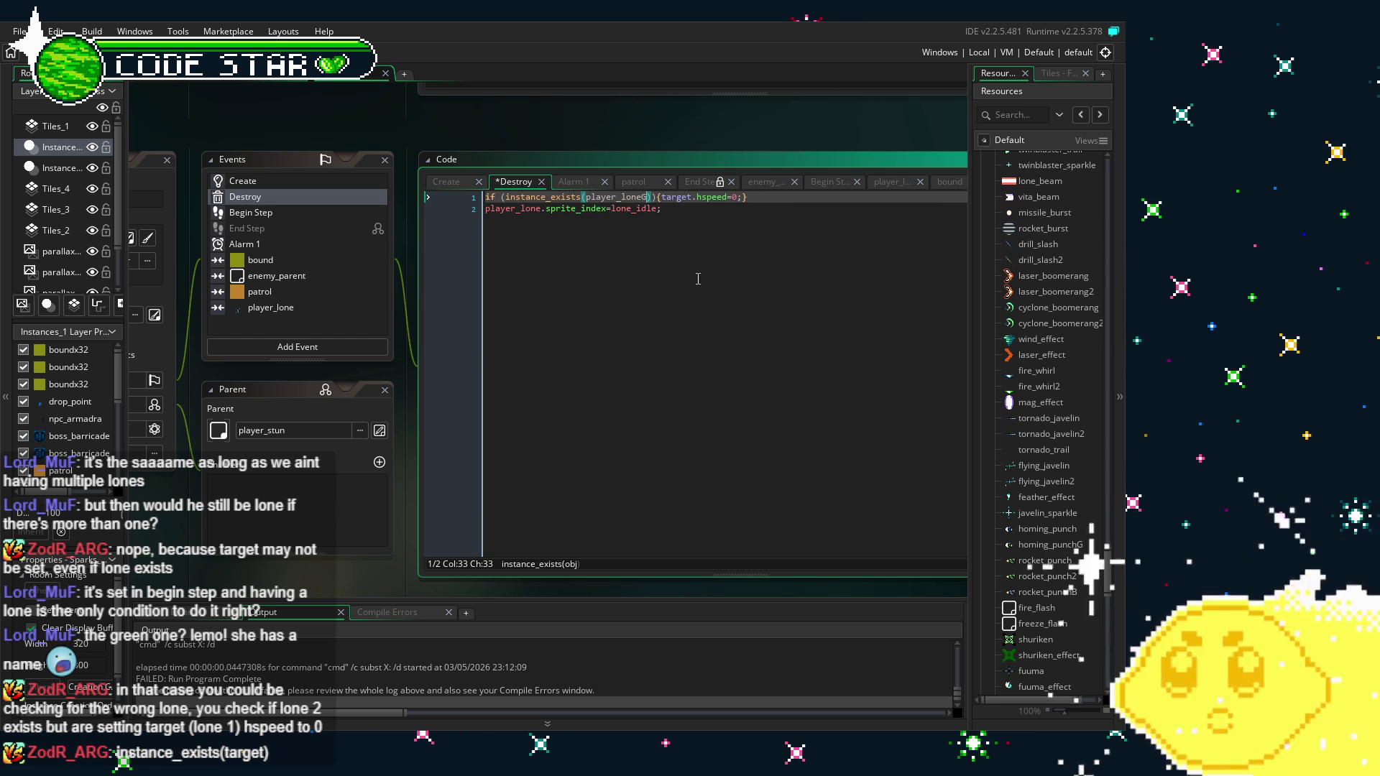
pyautogui.click(669, 208)
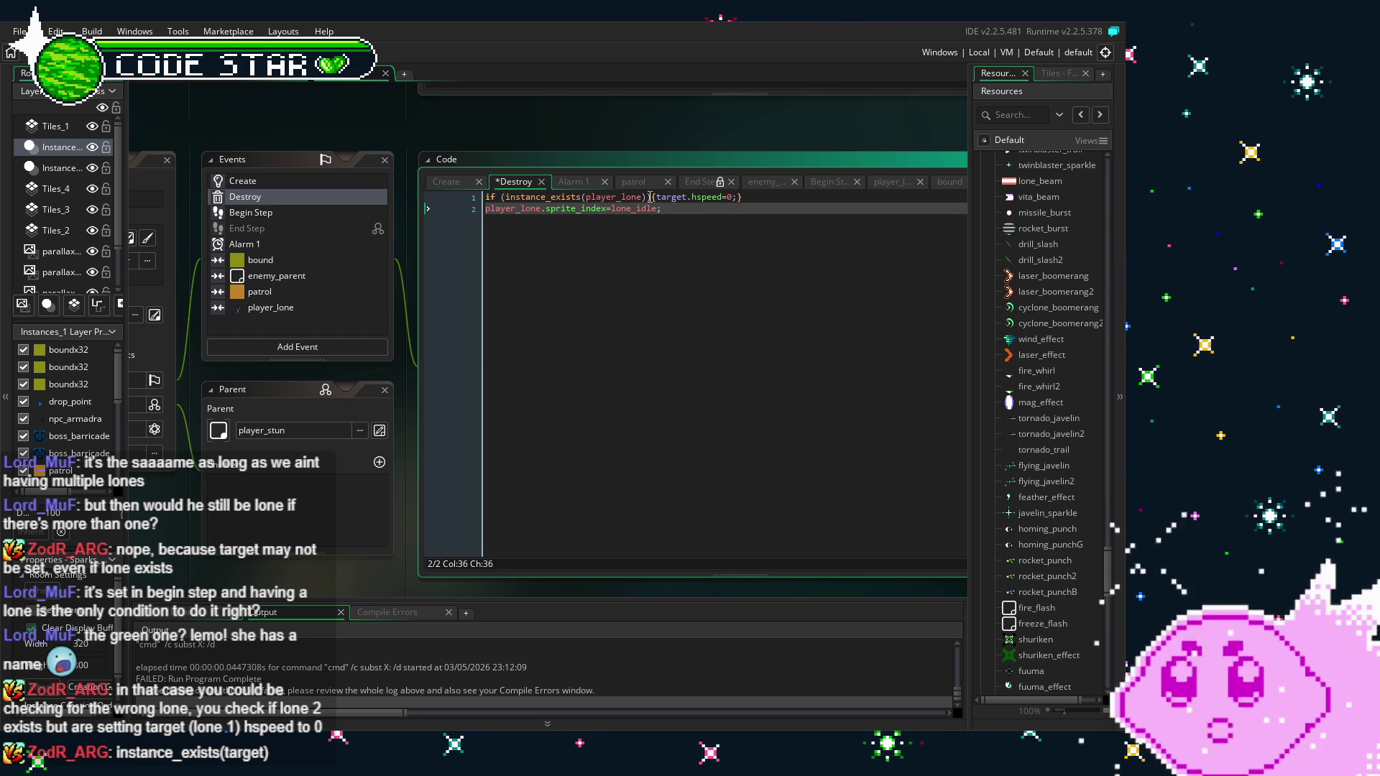
# Select the instance_exists(player_lone) condition on line 1 and show the Begin Step code
pyautogui.moveTo(650, 197); pyautogui.dragTo(497, 197)
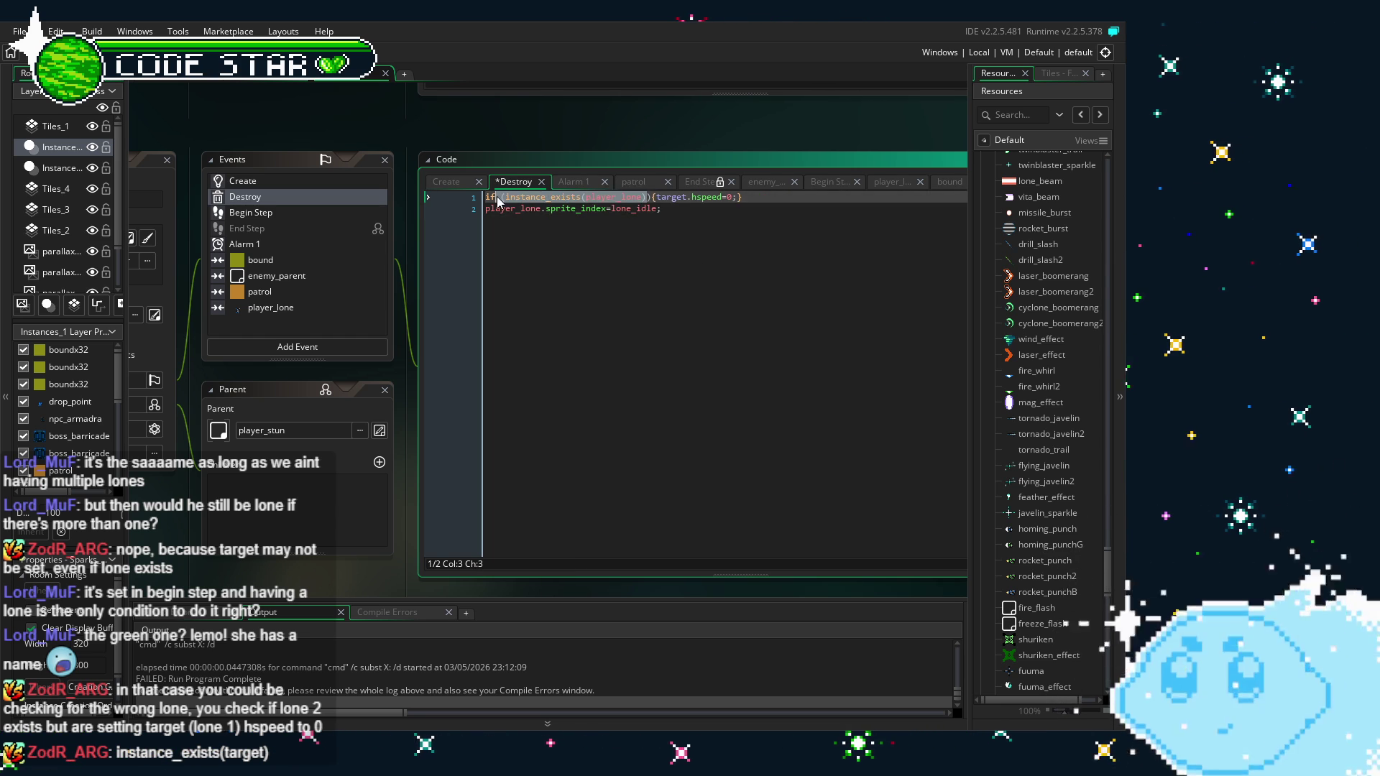
pyautogui.click(652, 197)
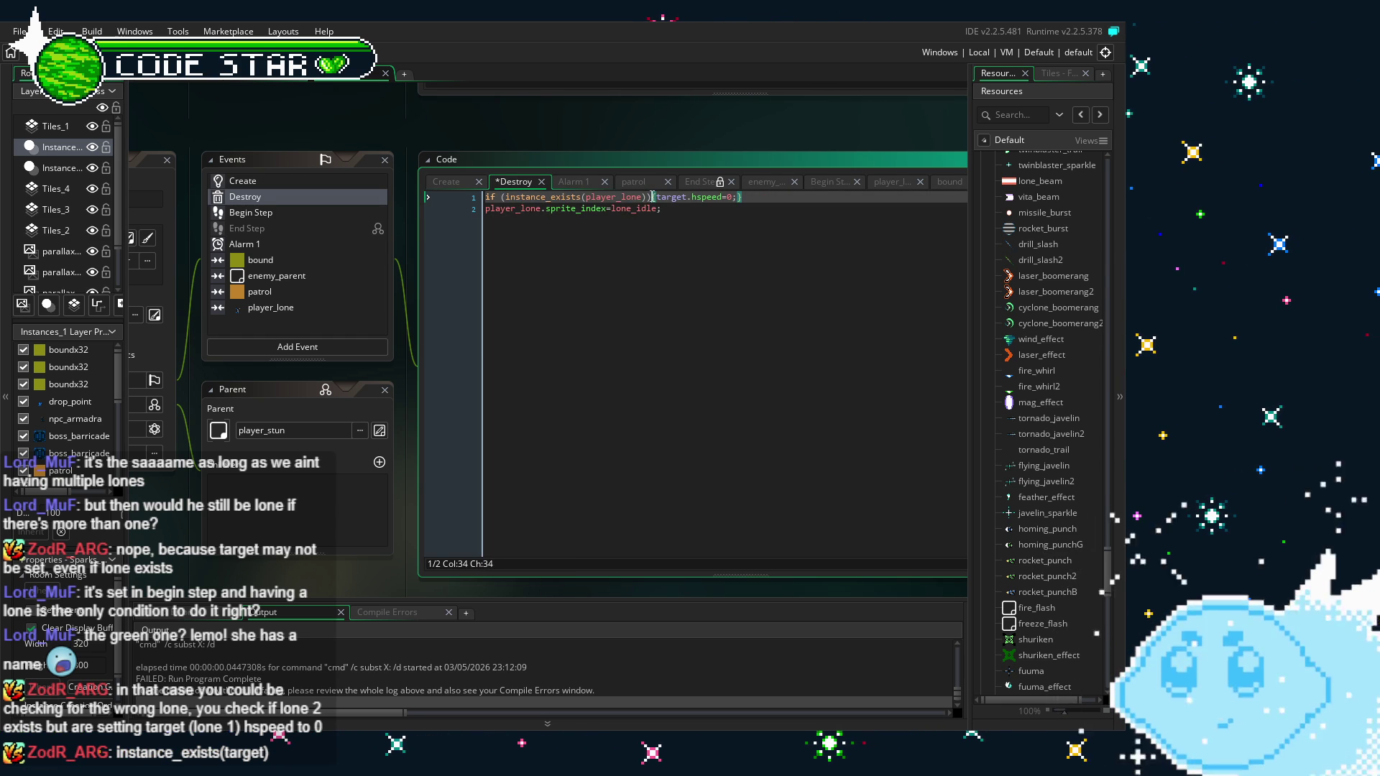
pyautogui.hotkey('shift', 'Home')
pyautogui.hotkey('ctrl', 'c')
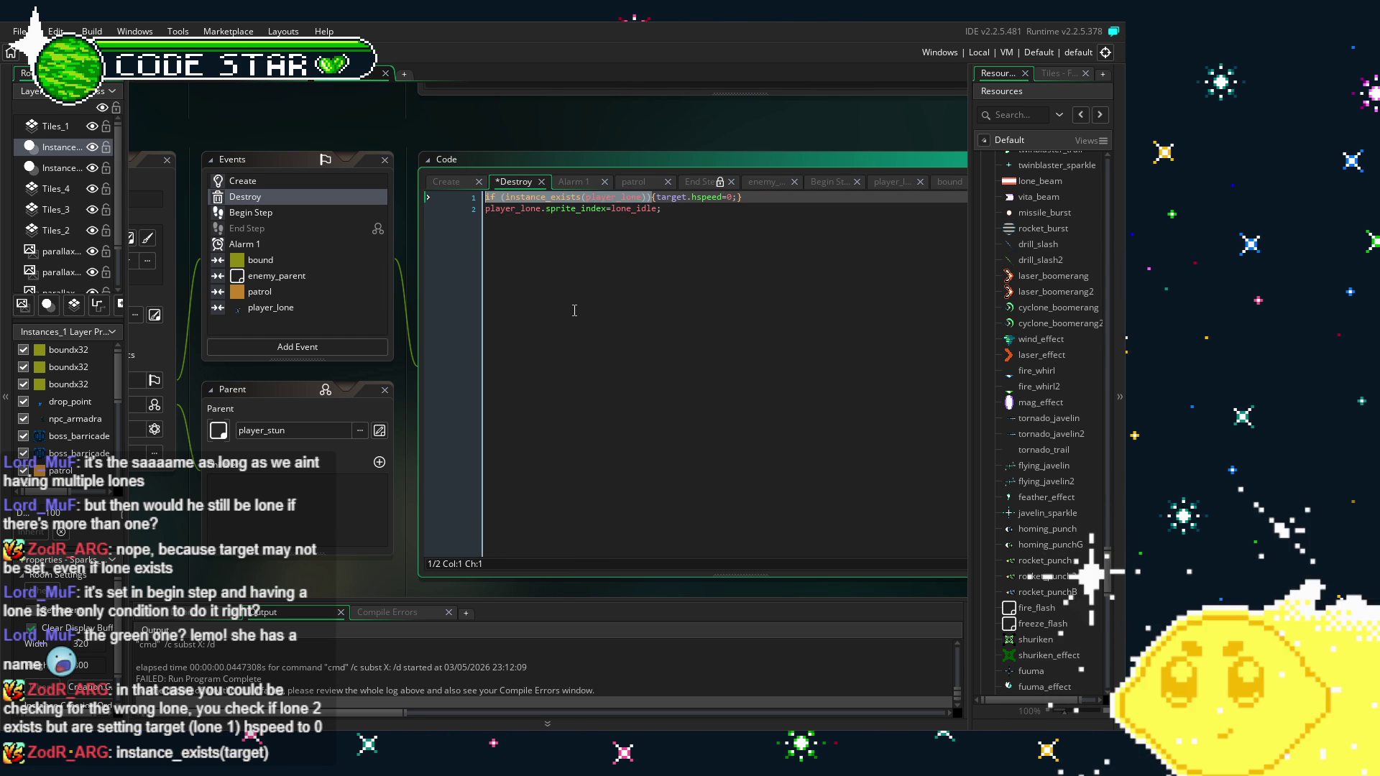
pyautogui.click(328, 212)
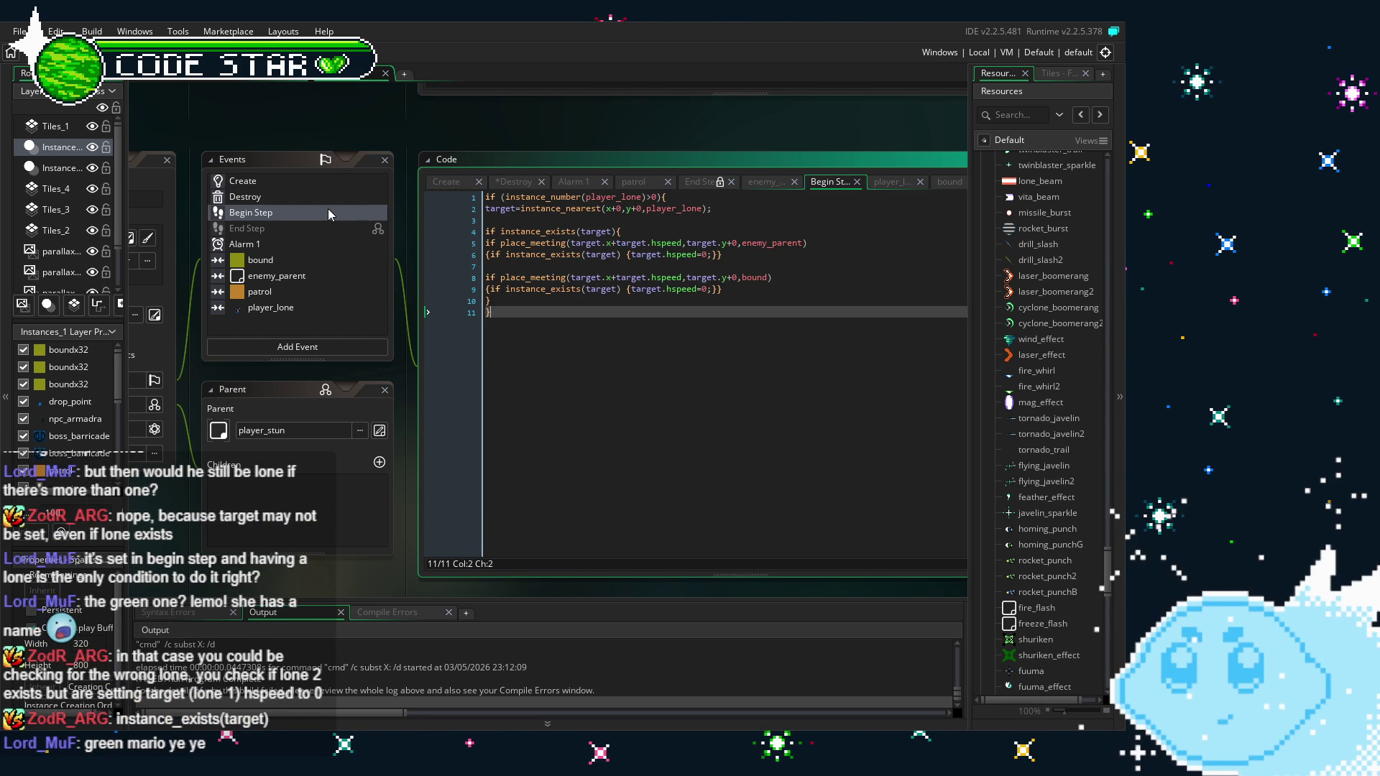
# Paste the instance_exists check over Begin Step line 1 and change player_lone to target
pyautogui.click(664, 197)
pyautogui.hotkey('shift', 'Home')
pyautogui.hotkey('ctrl', 'v')
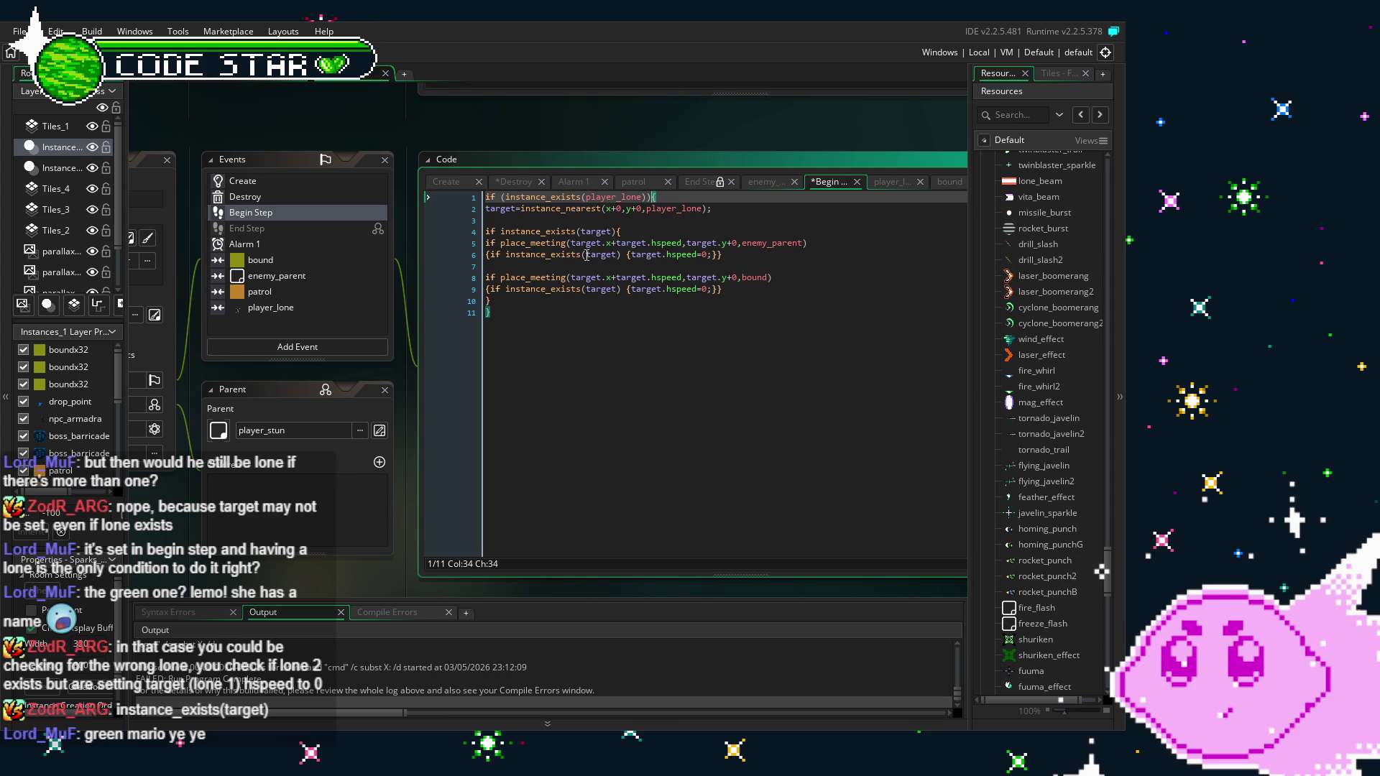
pyautogui.doubleClick(633, 197)
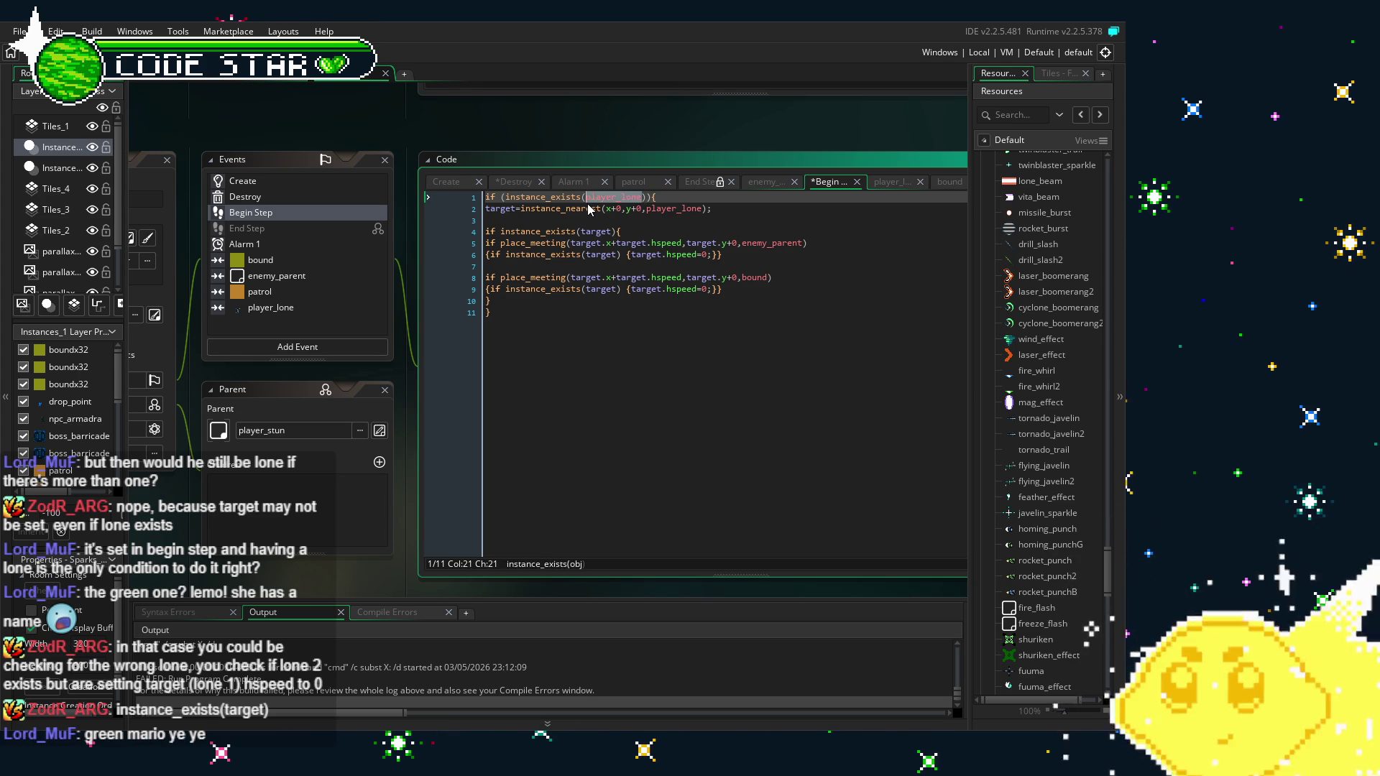
pyautogui.write('target')
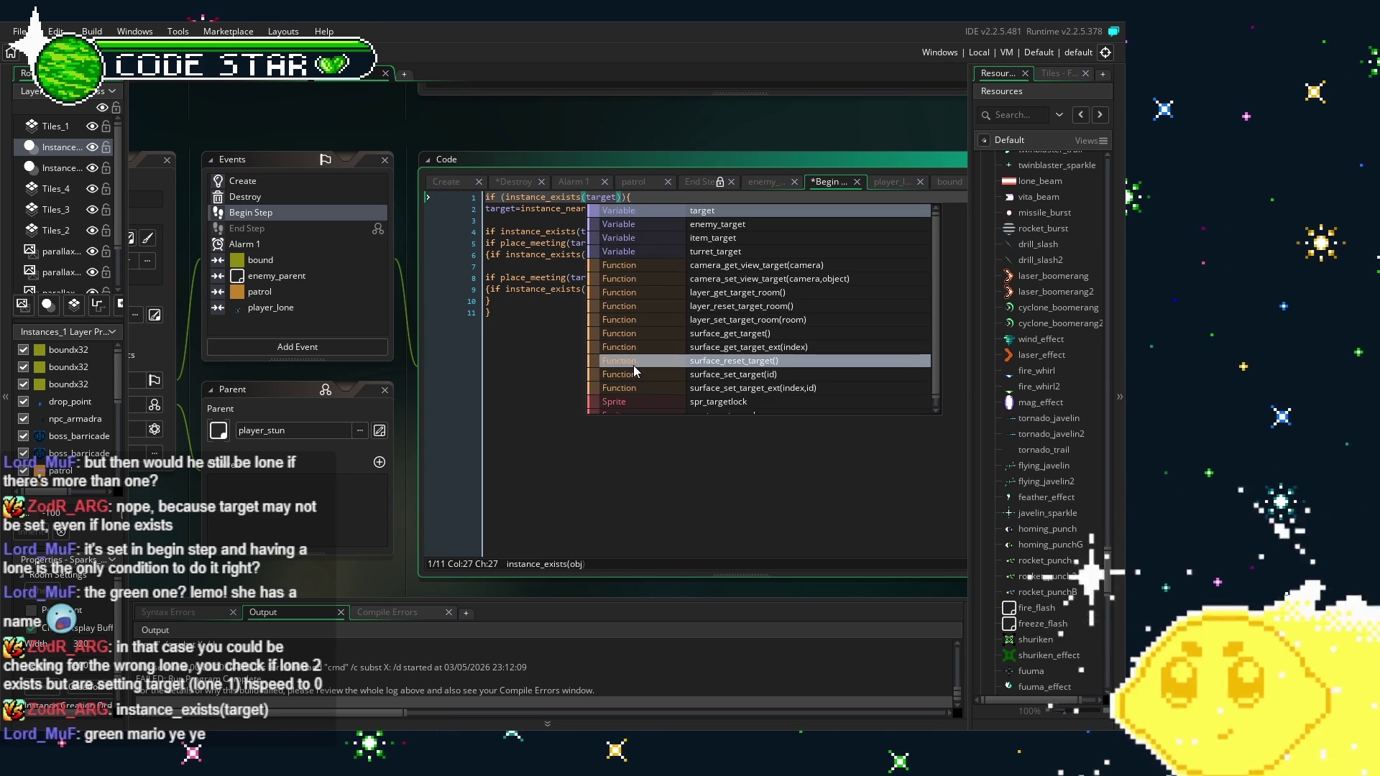
pyautogui.click(576, 493)
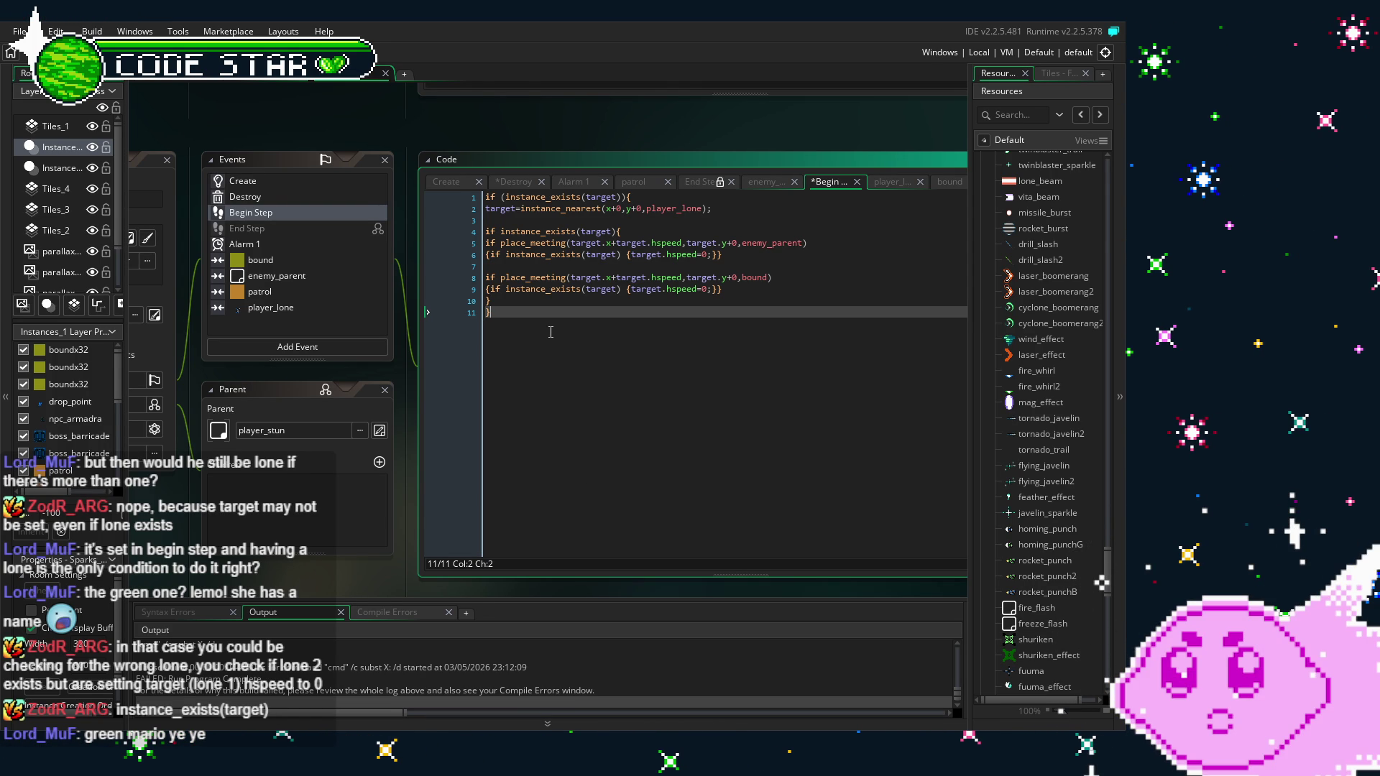
# Check the instance_exists(target) lines in Begin Step, then view Create and return to Destroy
pyautogui.click(626, 198)
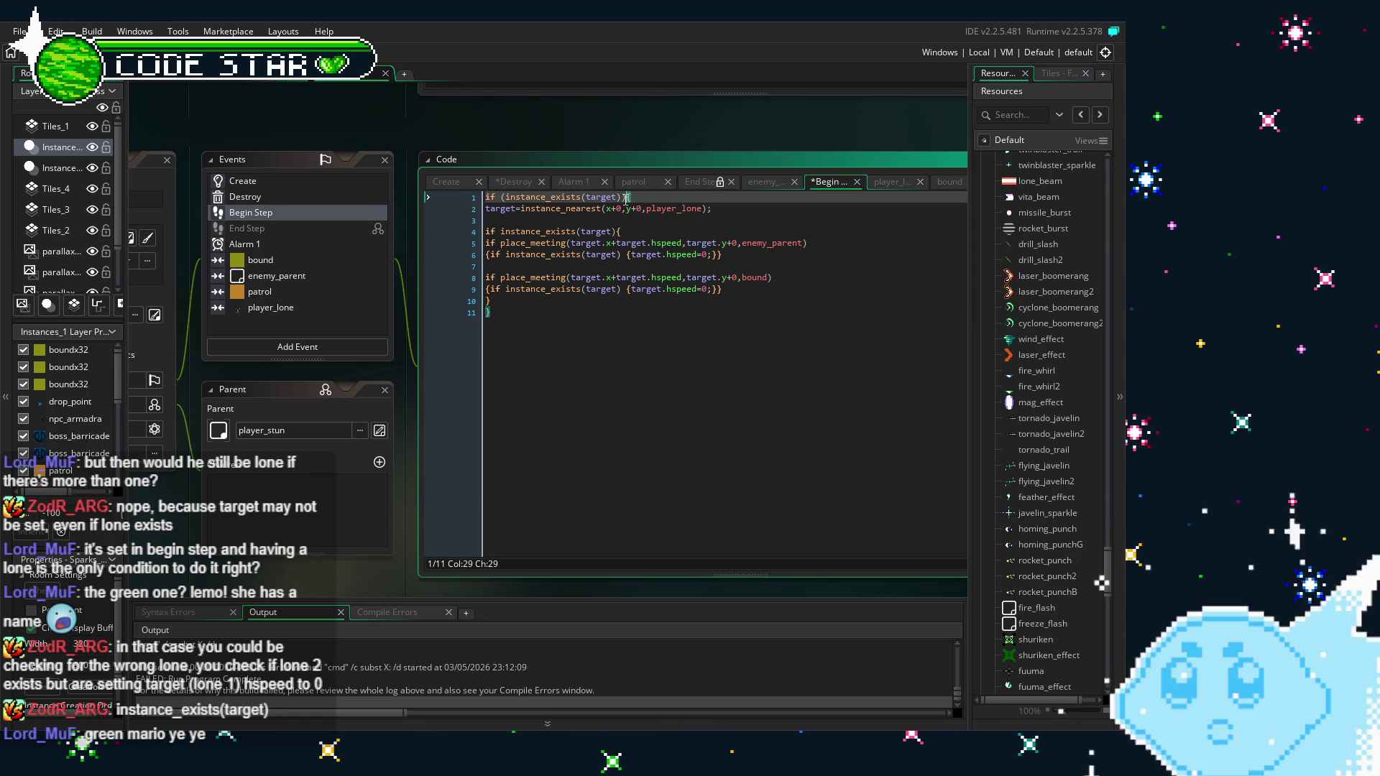
pyautogui.hotkey('shift', 'Home')
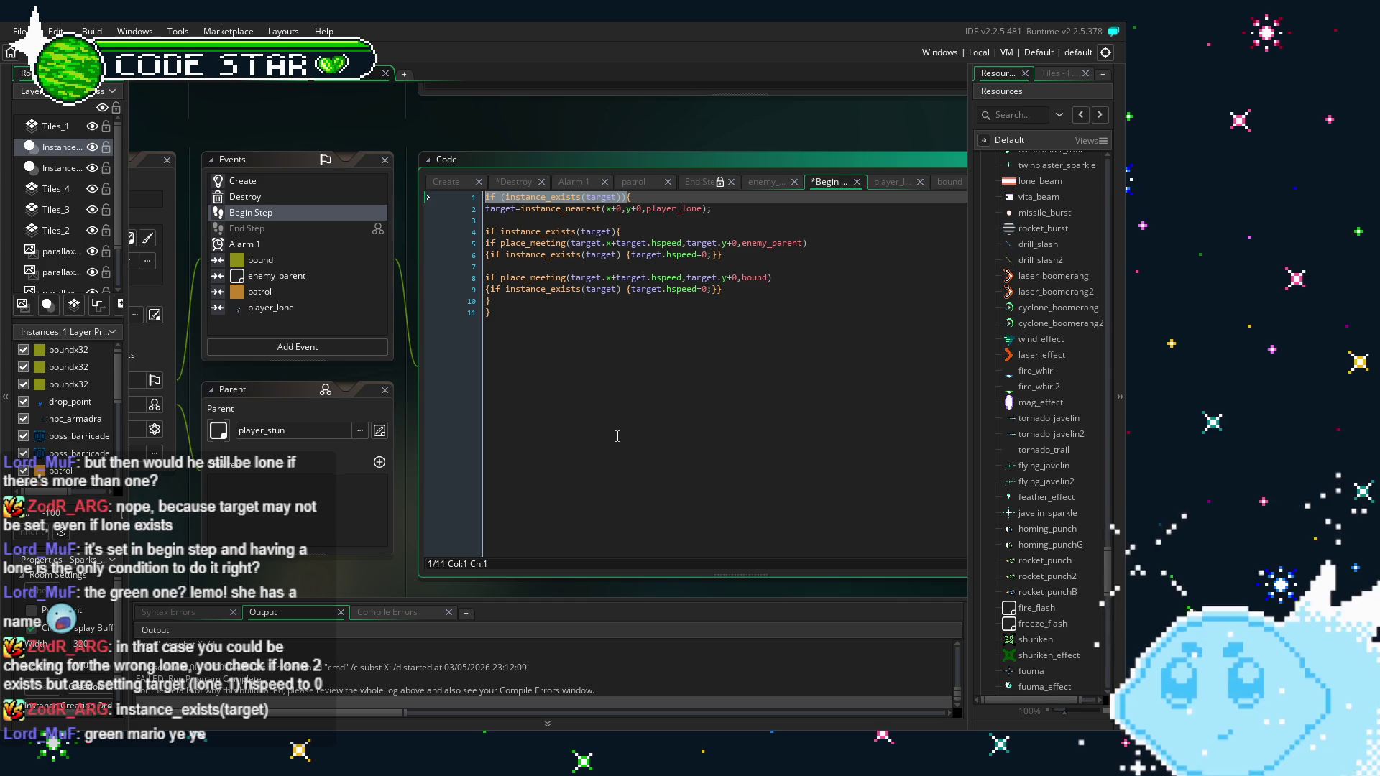
pyautogui.click(618, 437)
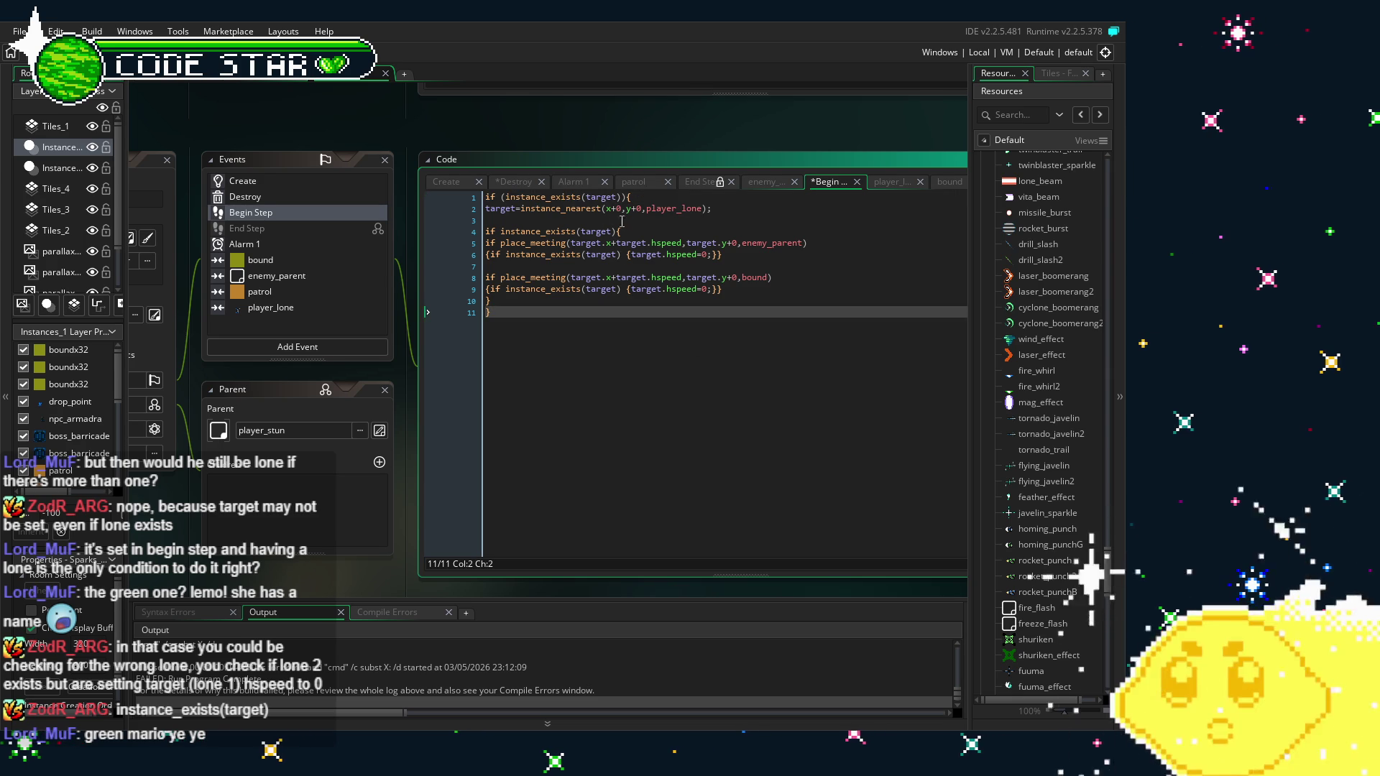
pyautogui.click(626, 230)
pyautogui.hotkey('shift', 'Home')
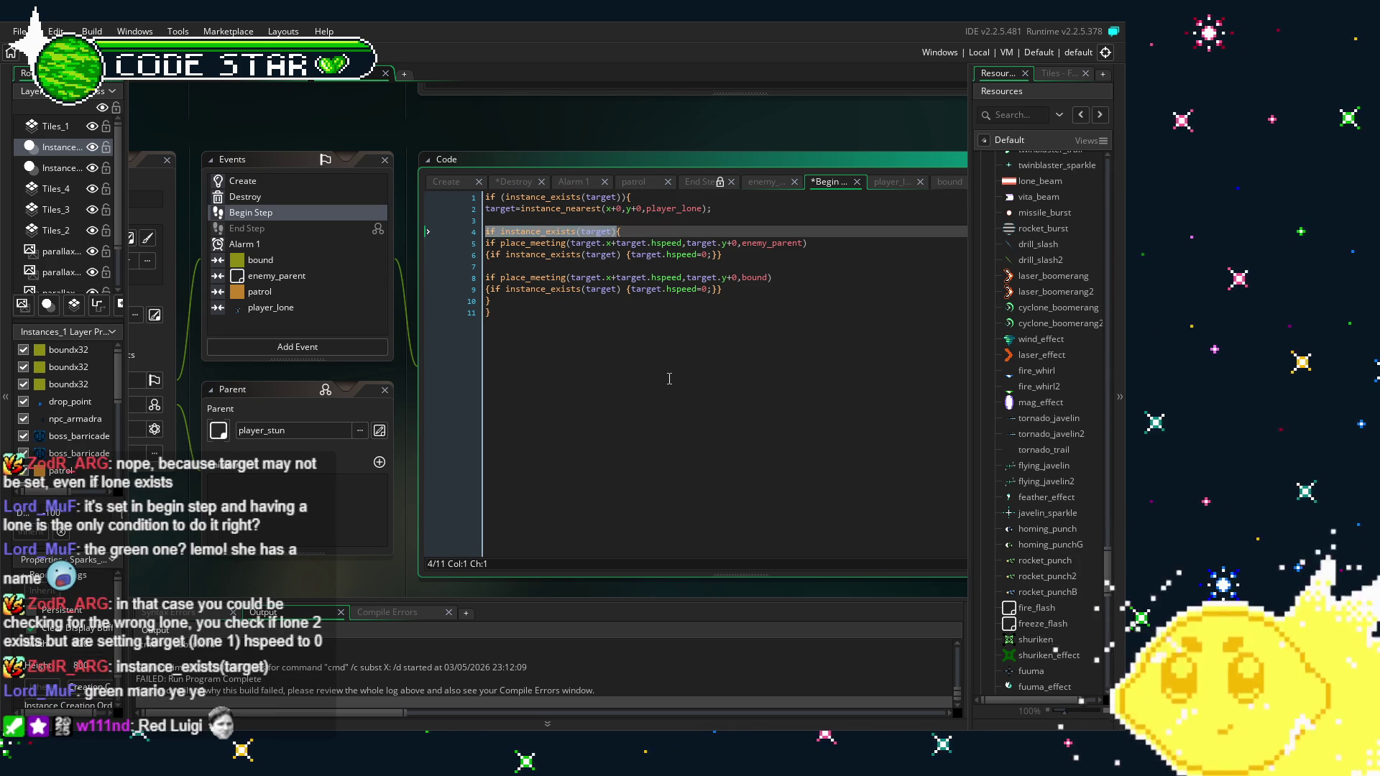
pyautogui.click(669, 379)
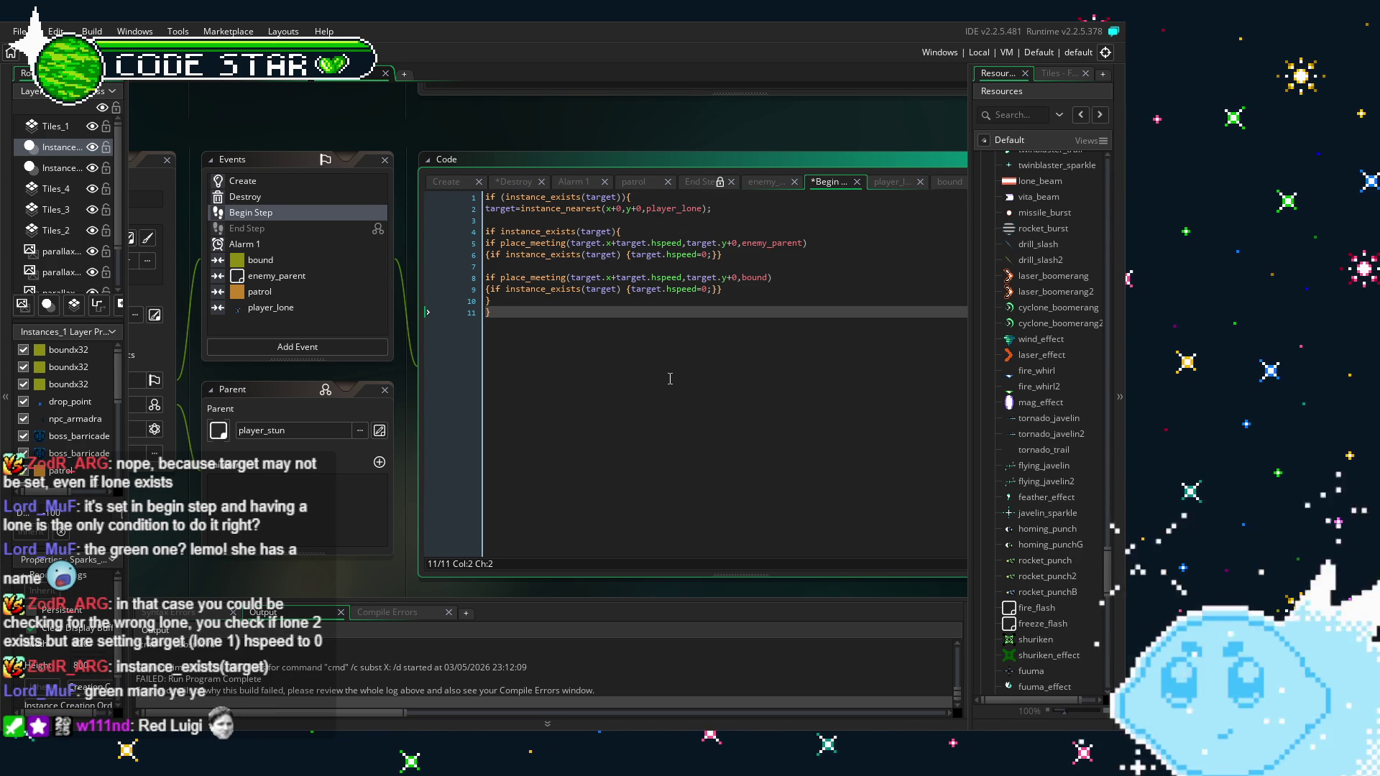
pyautogui.click(287, 180)
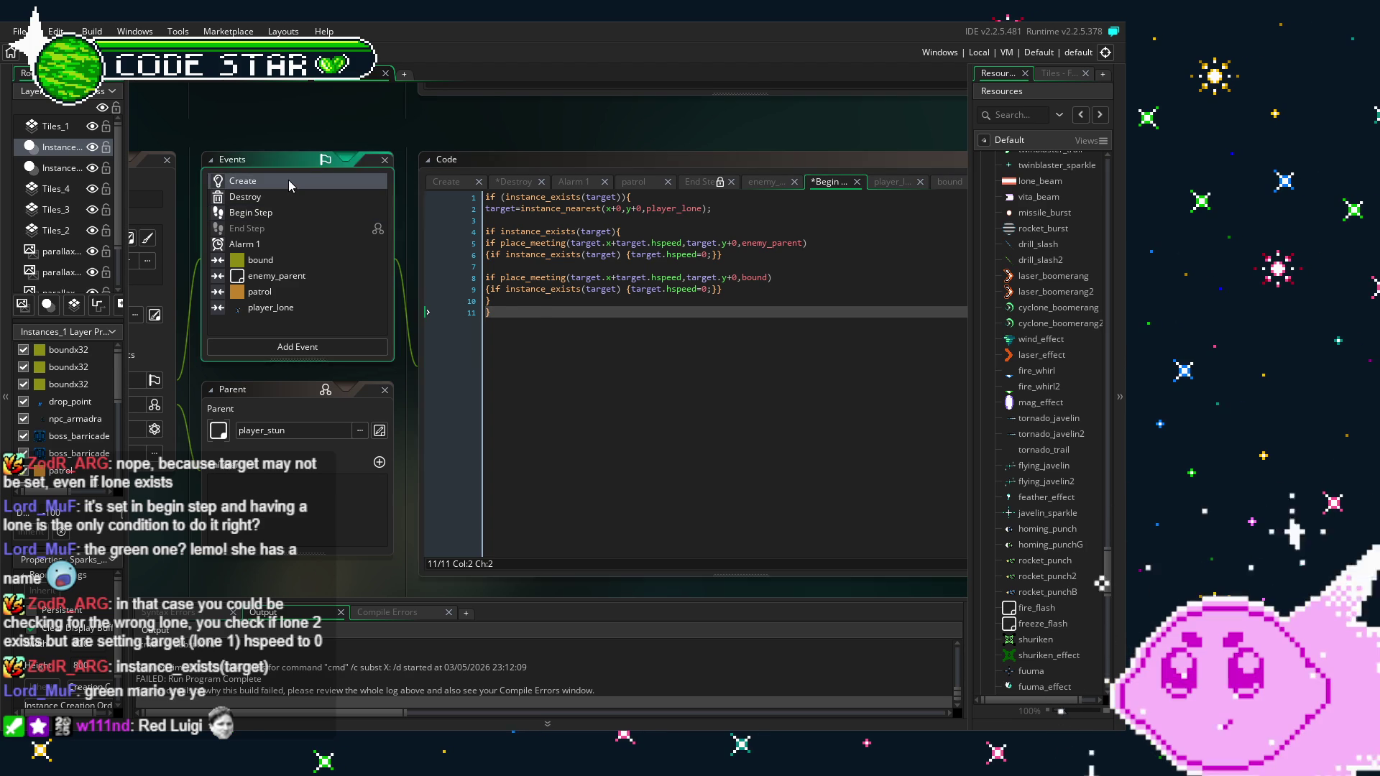
pyautogui.click(287, 198)
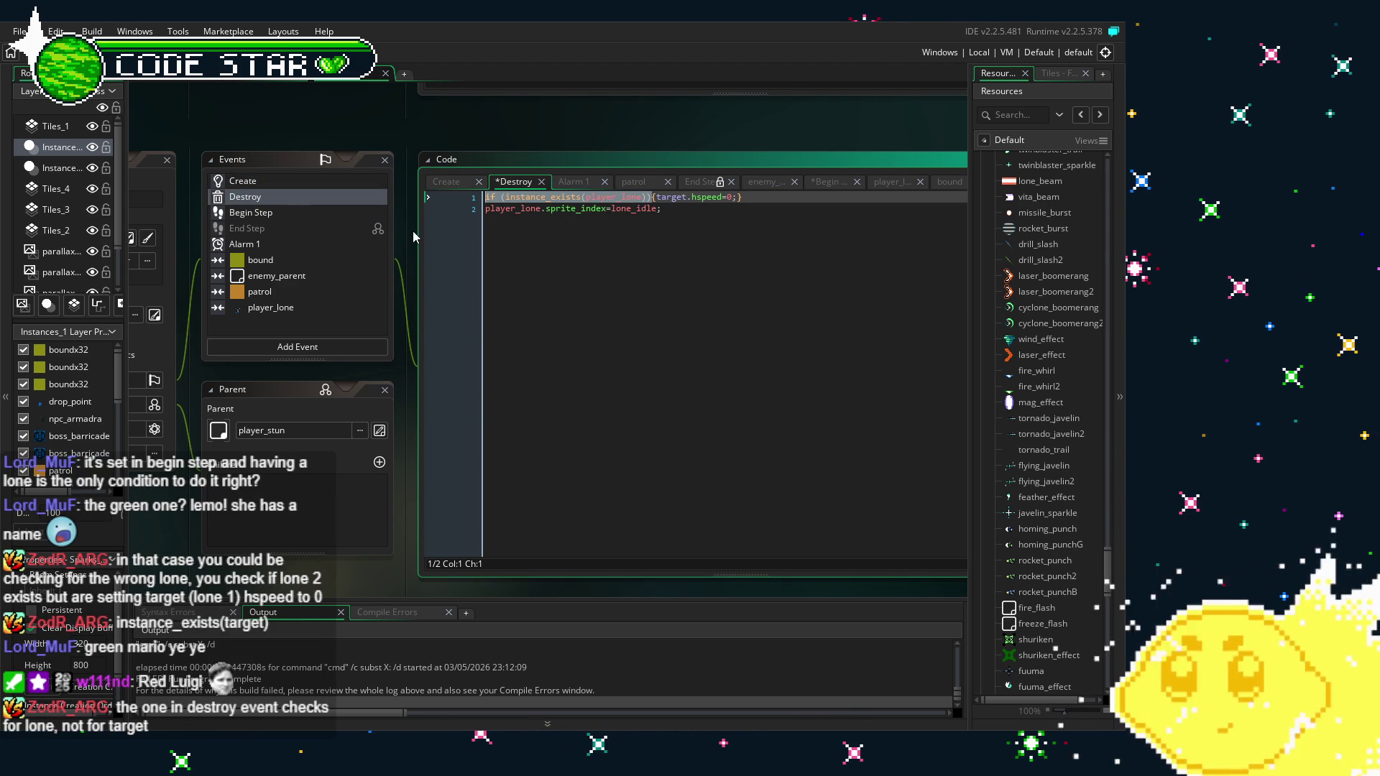
# Undo the Destroy edit so the check reads instance_exists(player_lone) again
pyautogui.click(501, 208)
pyautogui.click(490, 197)
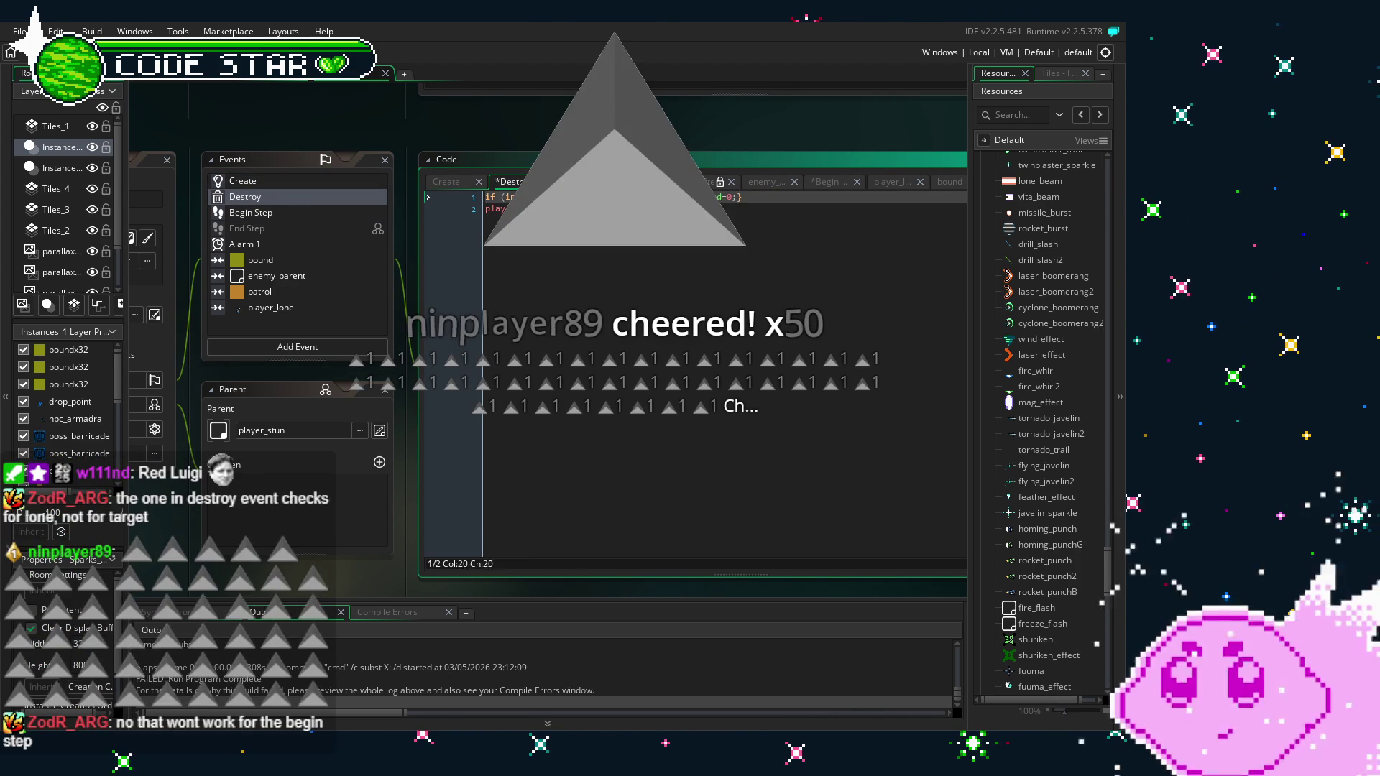
pyautogui.click(629, 197)
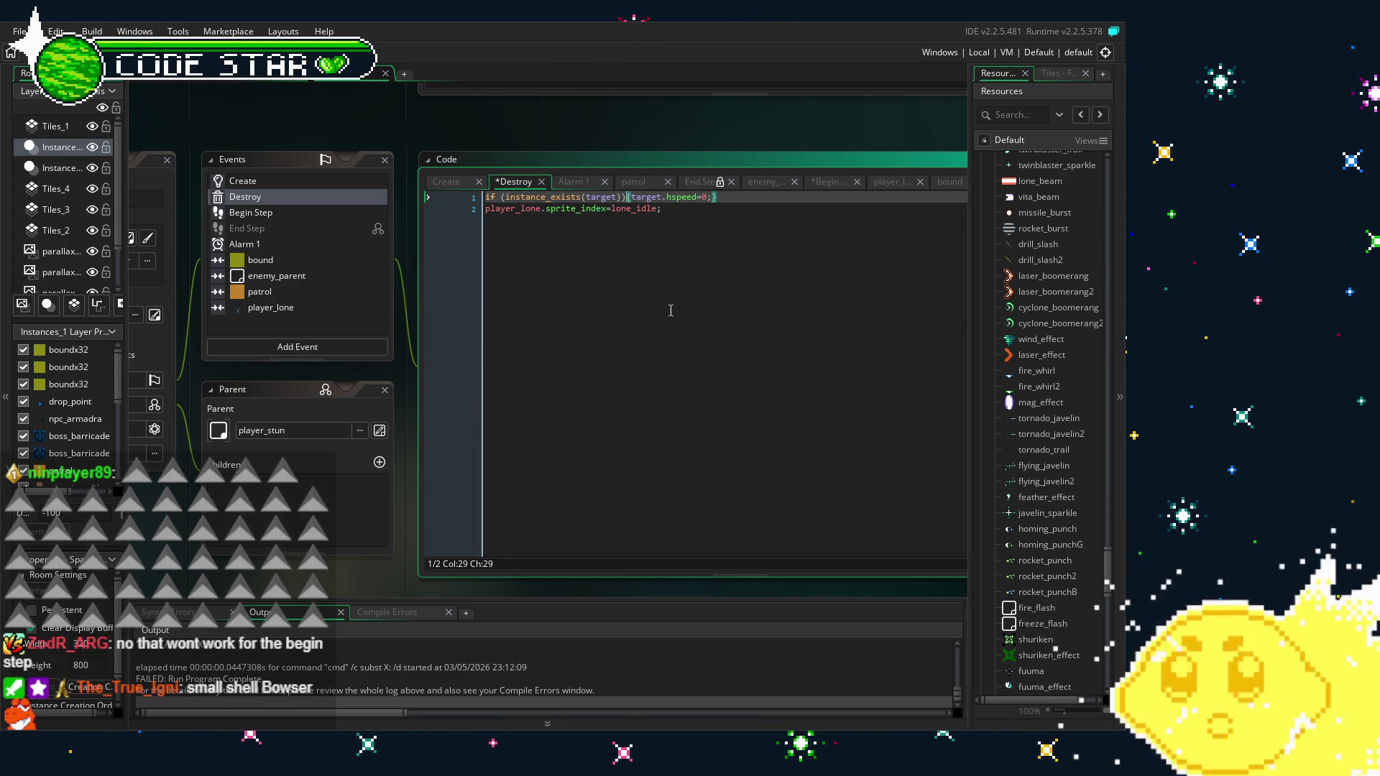
pyautogui.hotkey('ctrl', 'z')
pyautogui.hotkey('ctrl', 'z')
# Inspect the Begin Step, Destroy, bound and player_lone collision event code
pyautogui.click(344, 210)
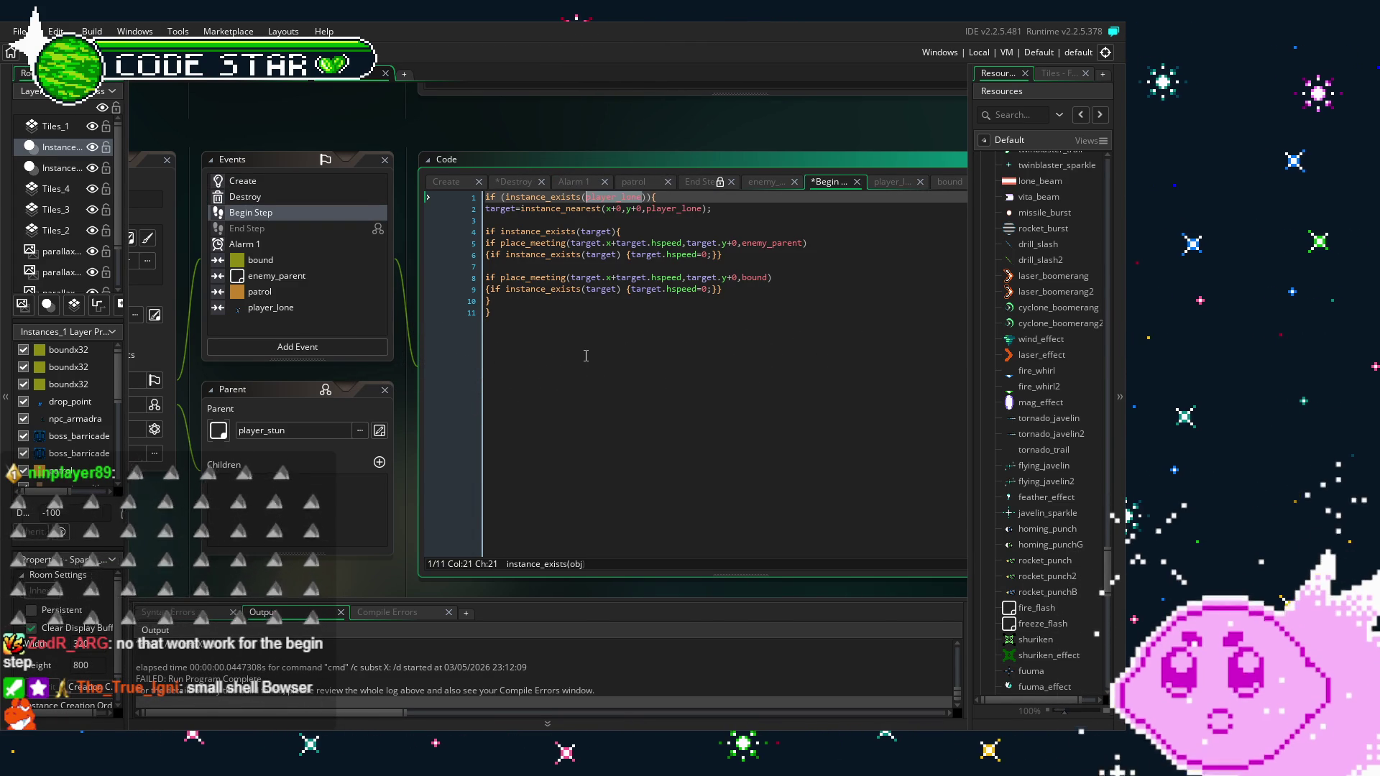
pyautogui.click(586, 355)
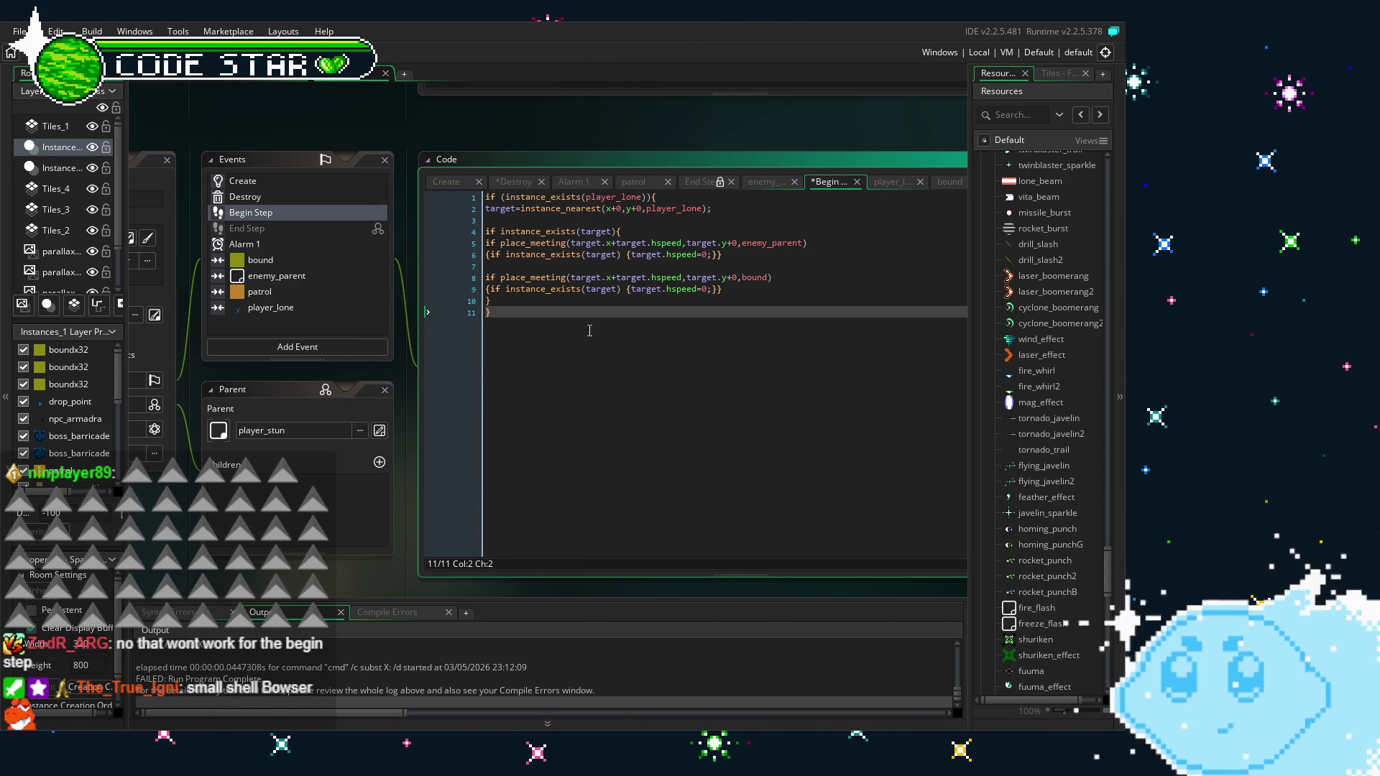
pyautogui.moveTo(656, 197); pyautogui.dragTo(464, 207)
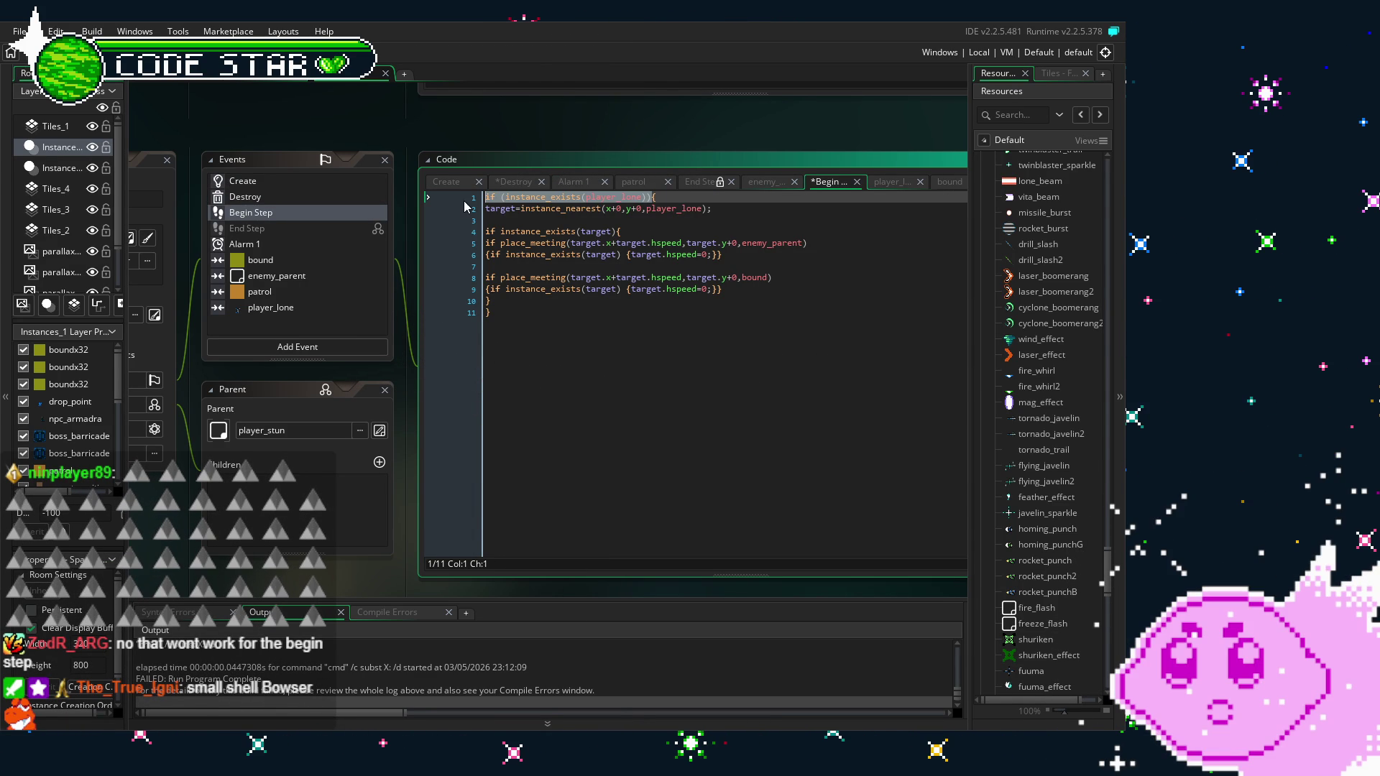
pyautogui.click(273, 194)
pyautogui.click(274, 260)
pyautogui.click(289, 308)
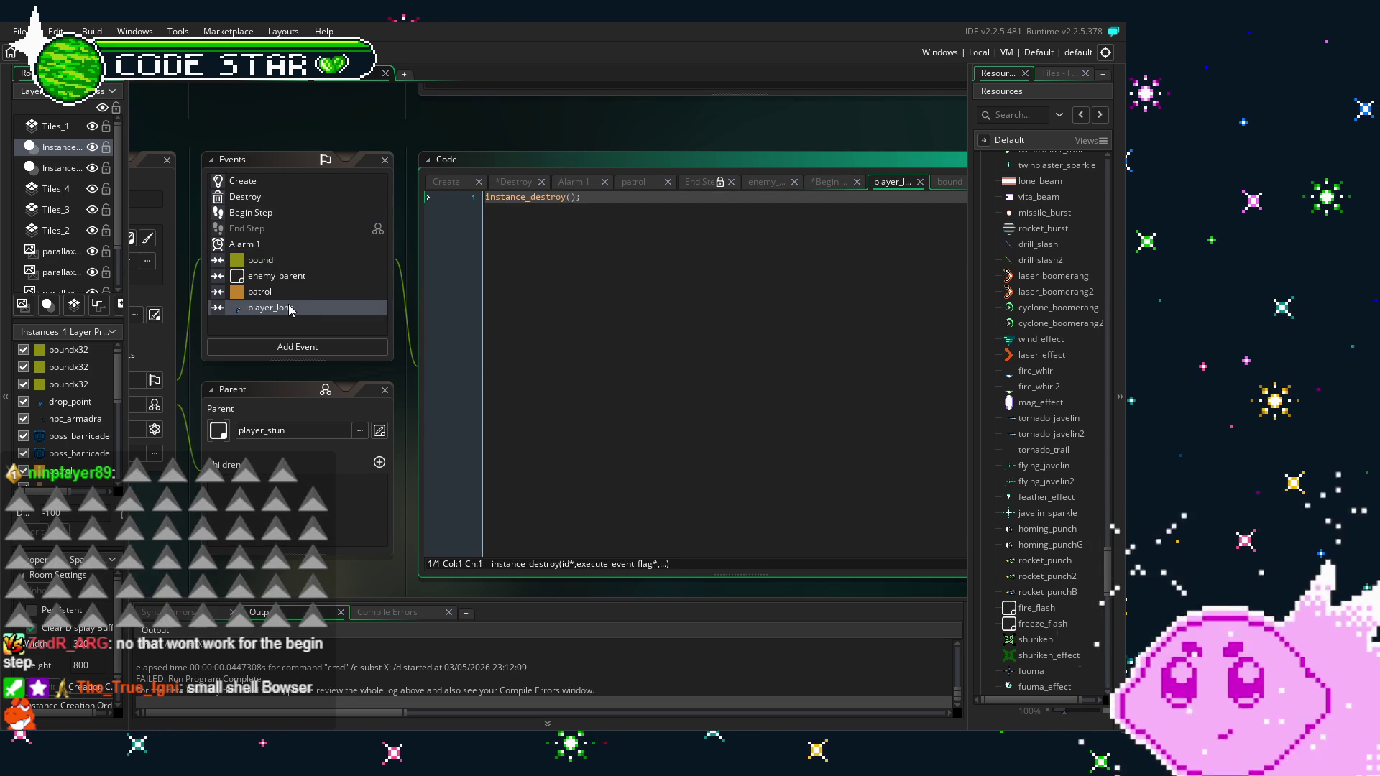
# Read the patrol, player_lone, bound, Alarm 1, Begin Step, Destroy and Create event code
pyautogui.click(273, 292)
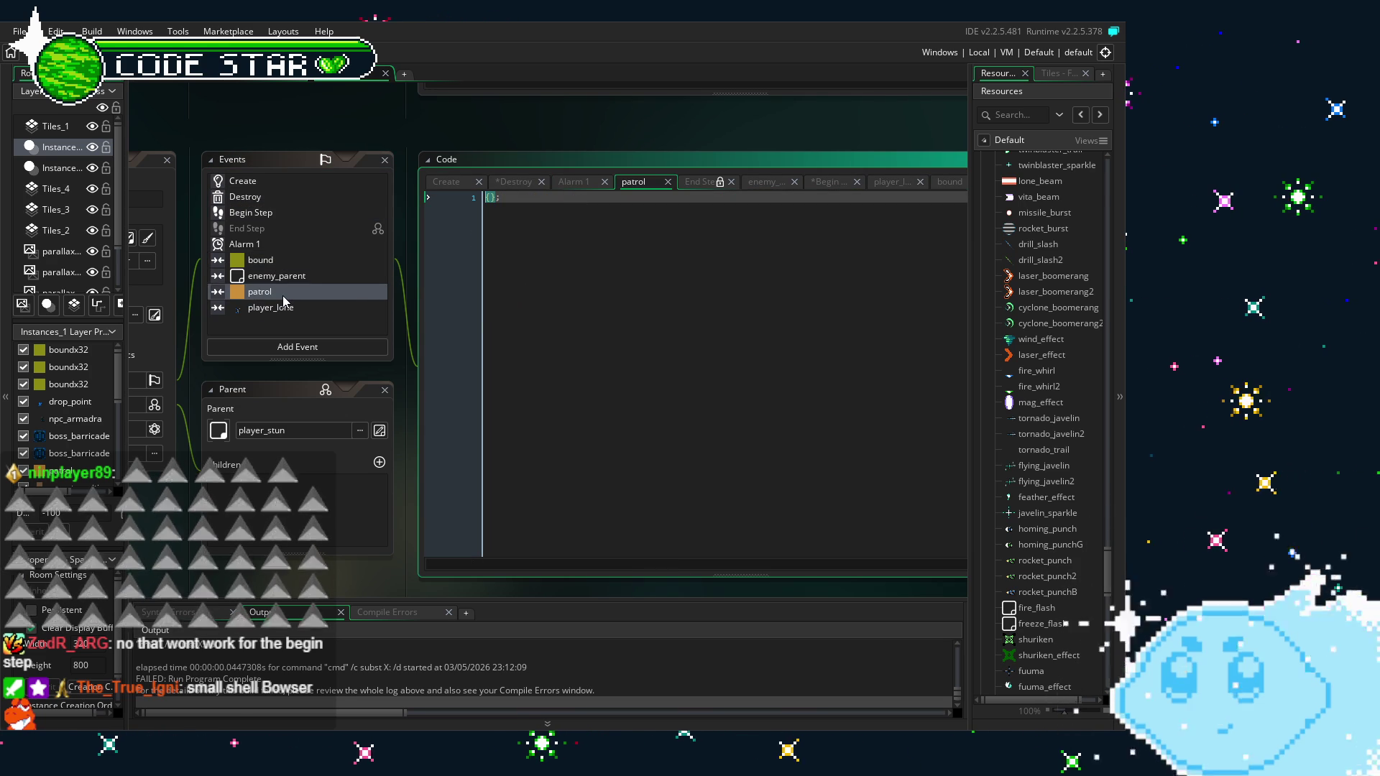
pyautogui.click(282, 307)
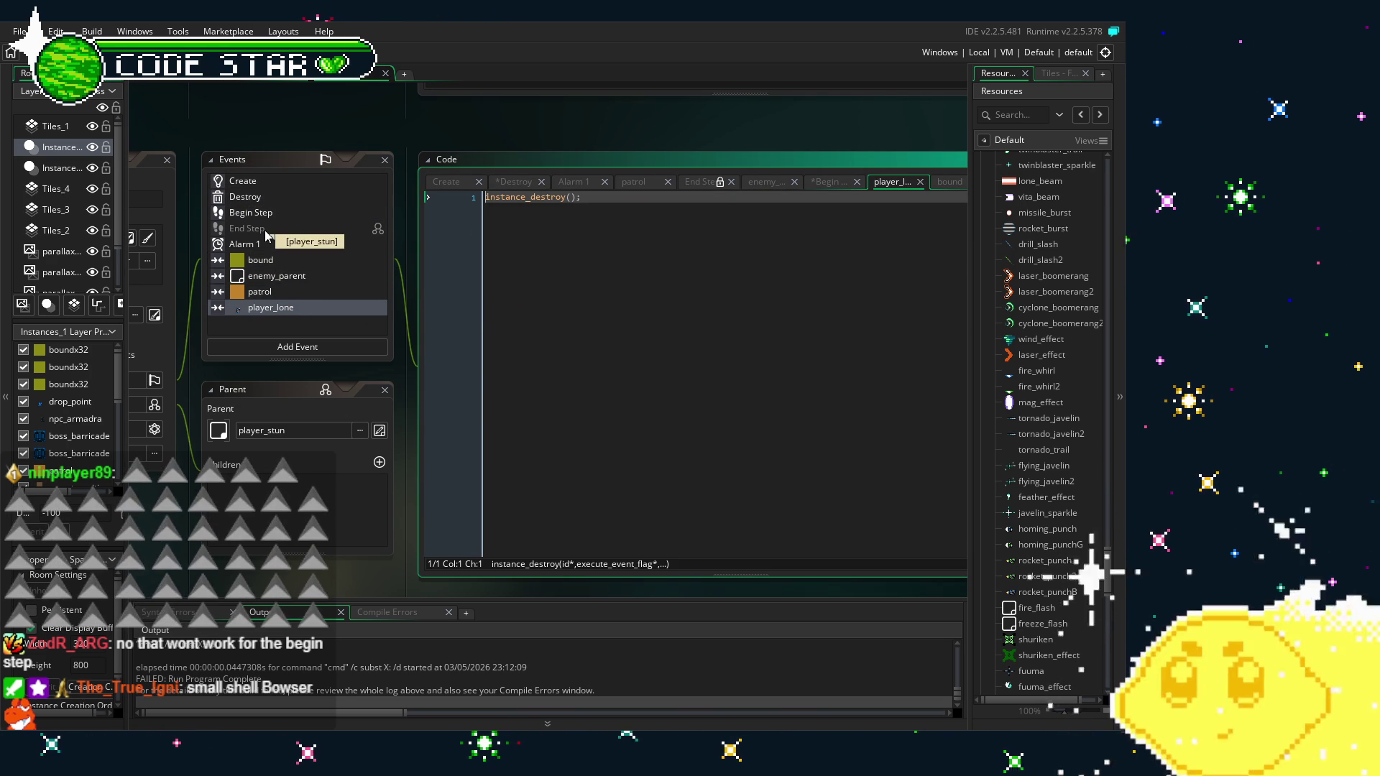
pyautogui.click(278, 260)
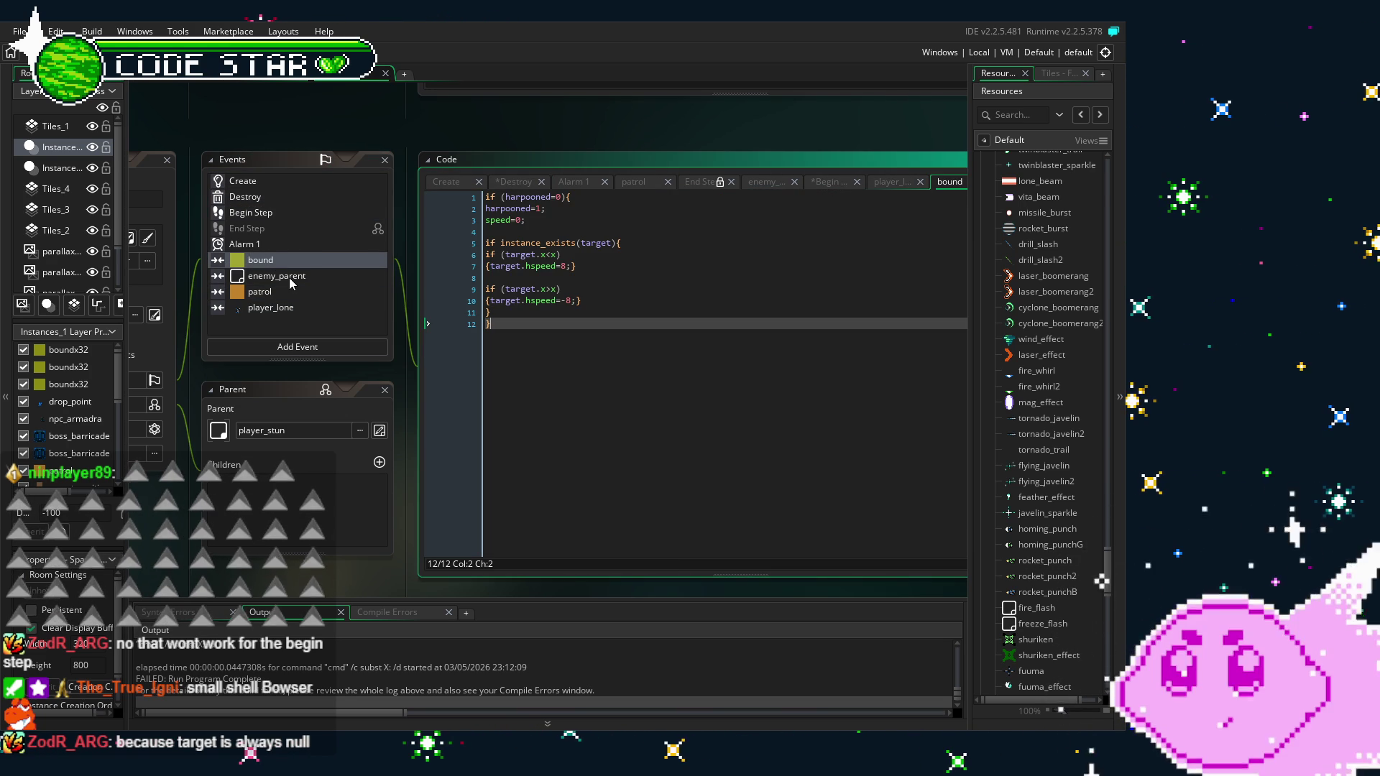
pyautogui.click(248, 245)
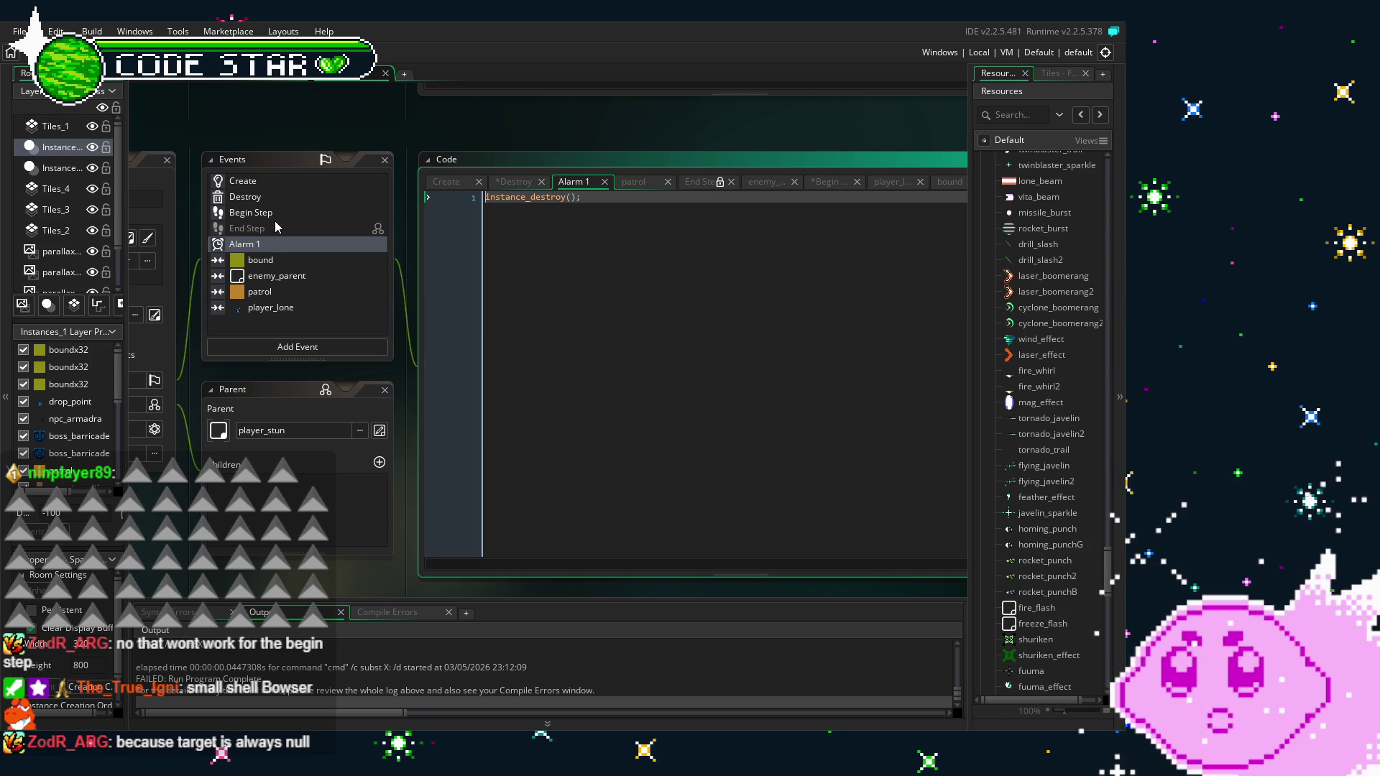
pyautogui.click(276, 218)
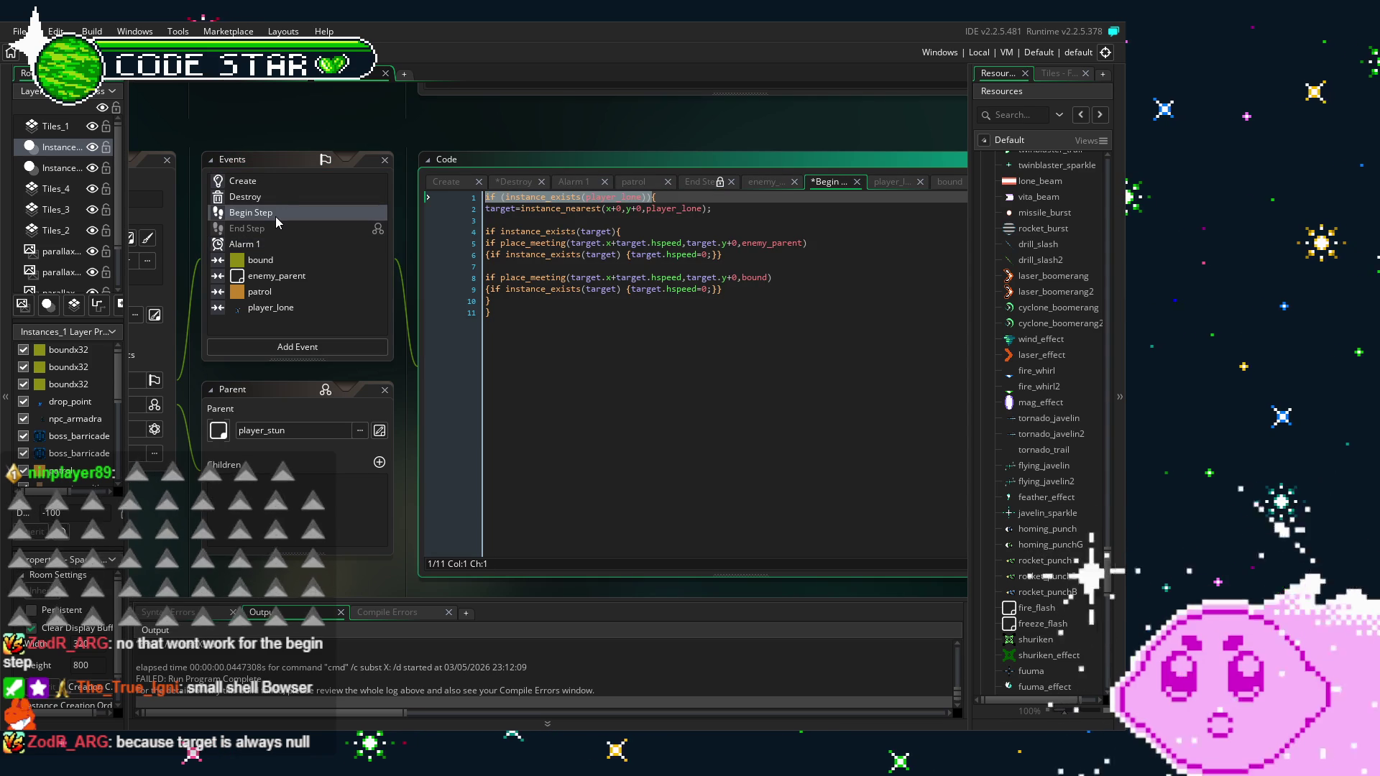
pyautogui.click(286, 199)
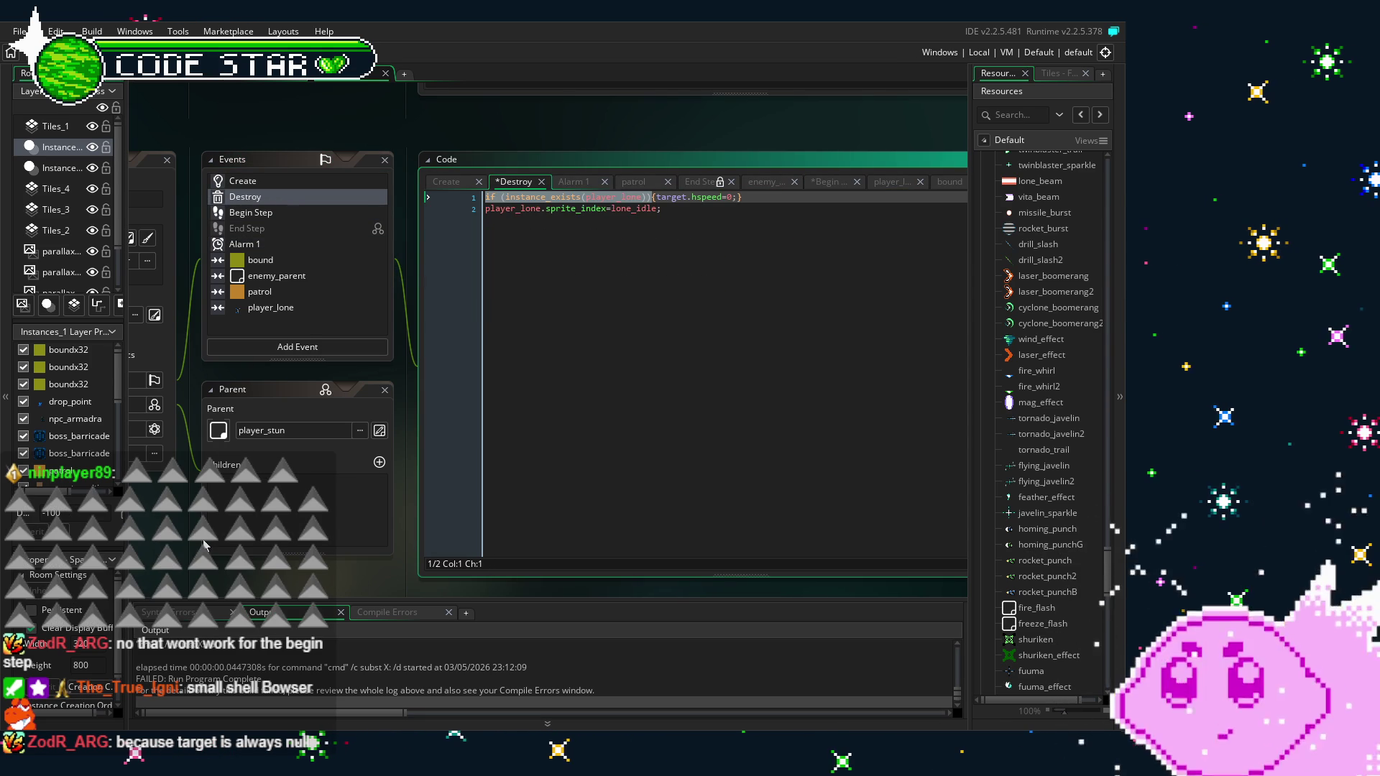
pyautogui.click(290, 180)
pyautogui.click(293, 193)
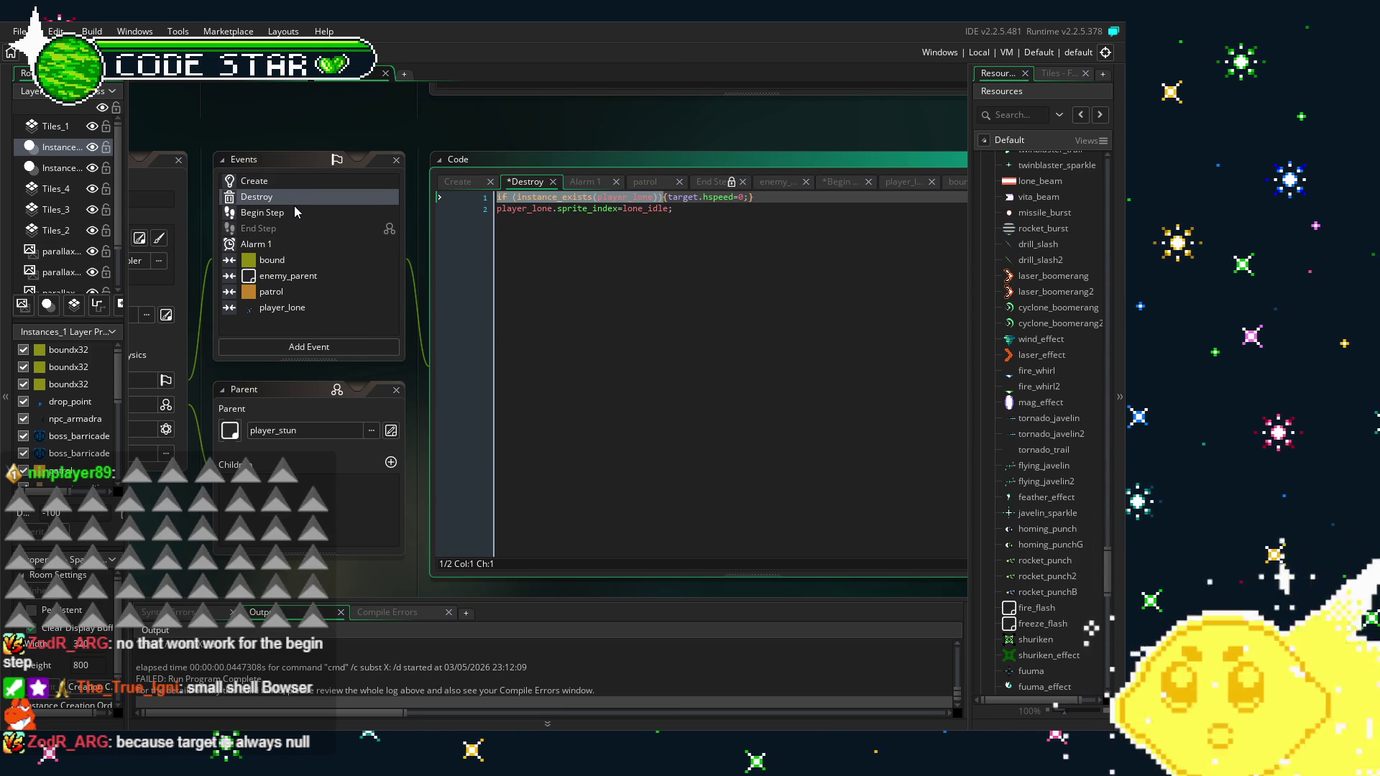
pyautogui.click(295, 209)
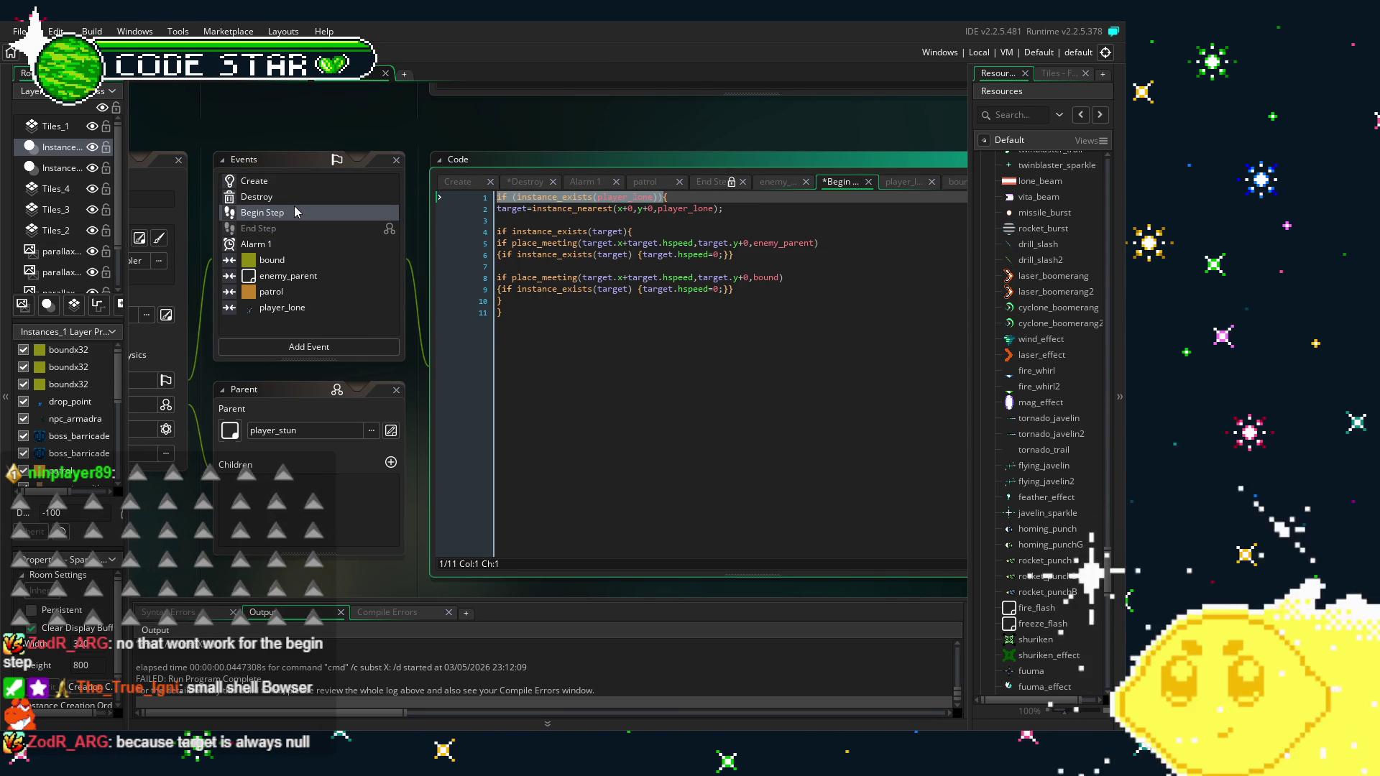
# Review bound, enemy_parent, player_lone, Create, Destroy, Begin Step, ending on bound's instance_exists(target) check
pyautogui.click(286, 260)
pyautogui.click(291, 275)
pyautogui.click(293, 309)
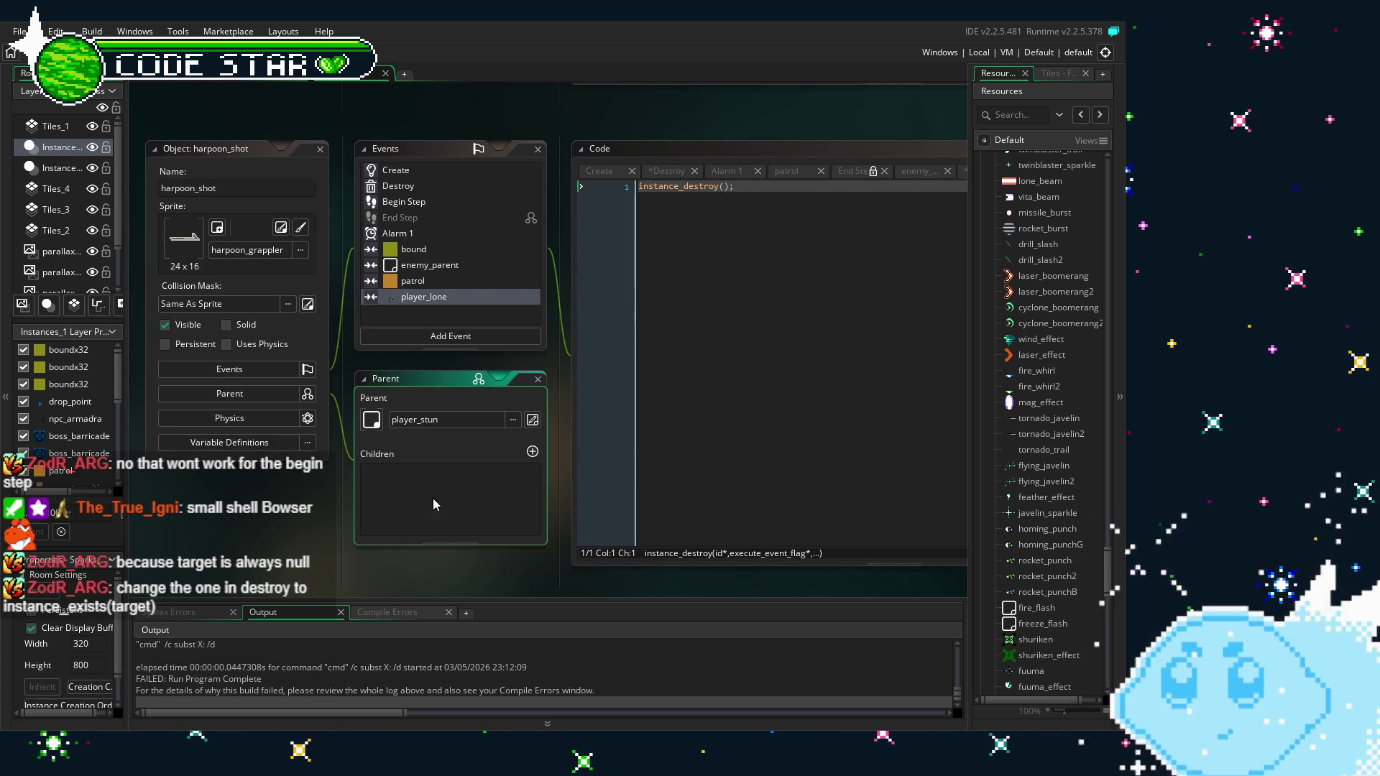
pyautogui.click(396, 171)
pyautogui.click(397, 186)
pyautogui.click(403, 203)
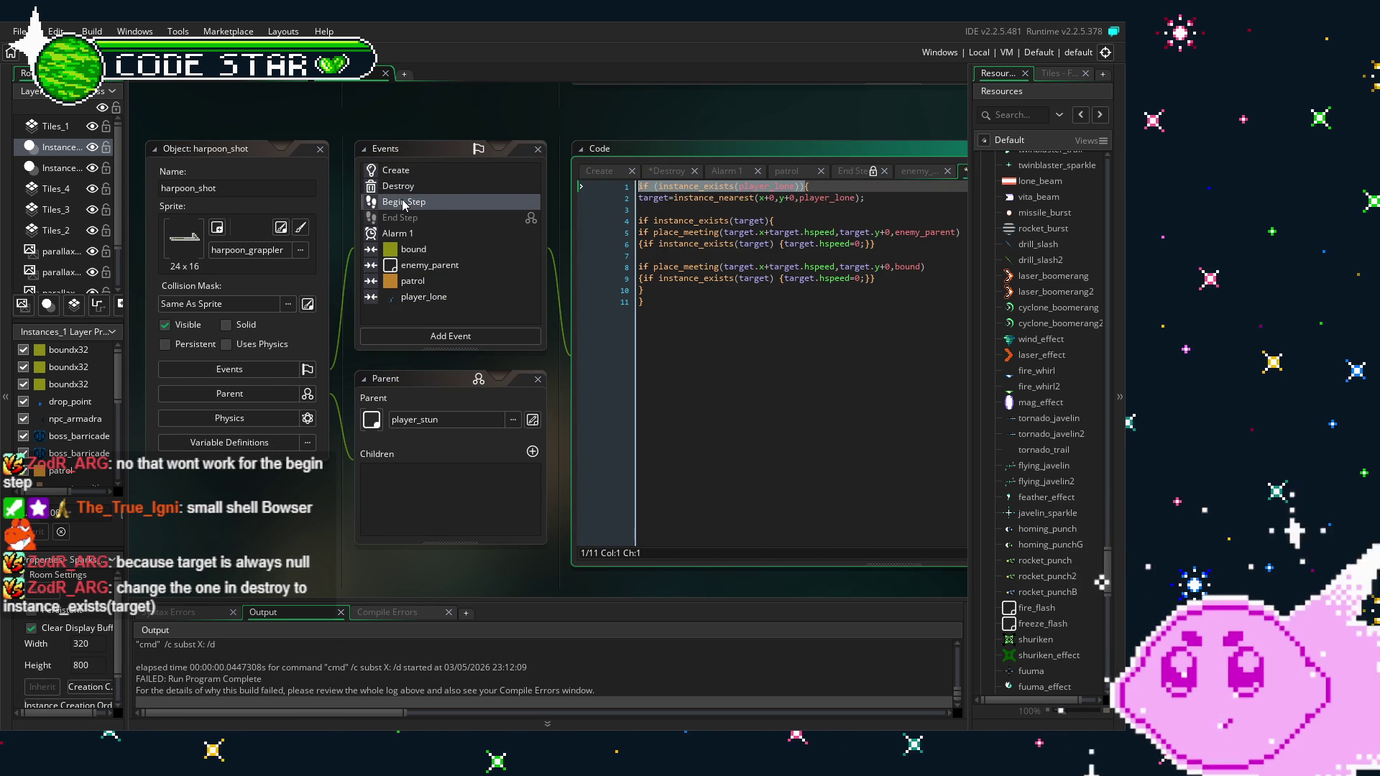
pyautogui.click(424, 250)
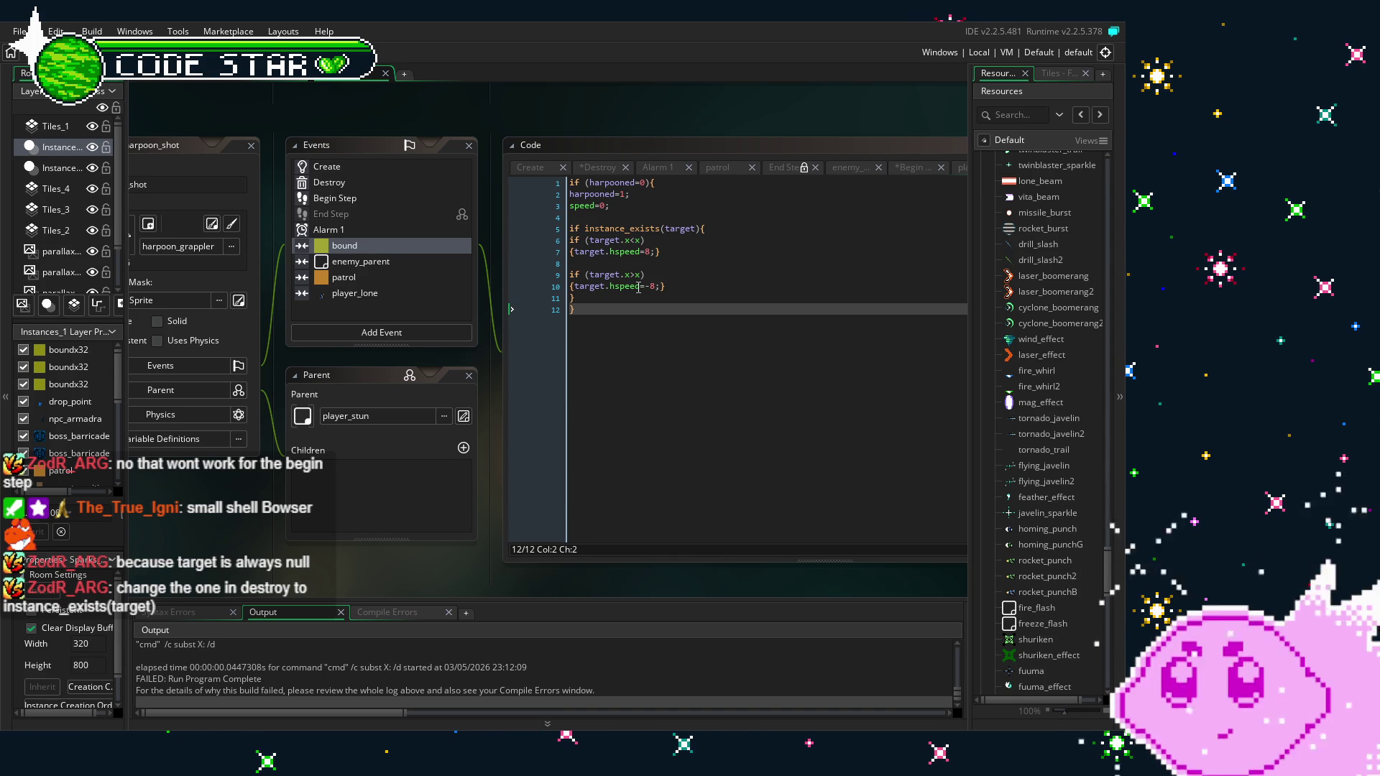
pyautogui.click(712, 228)
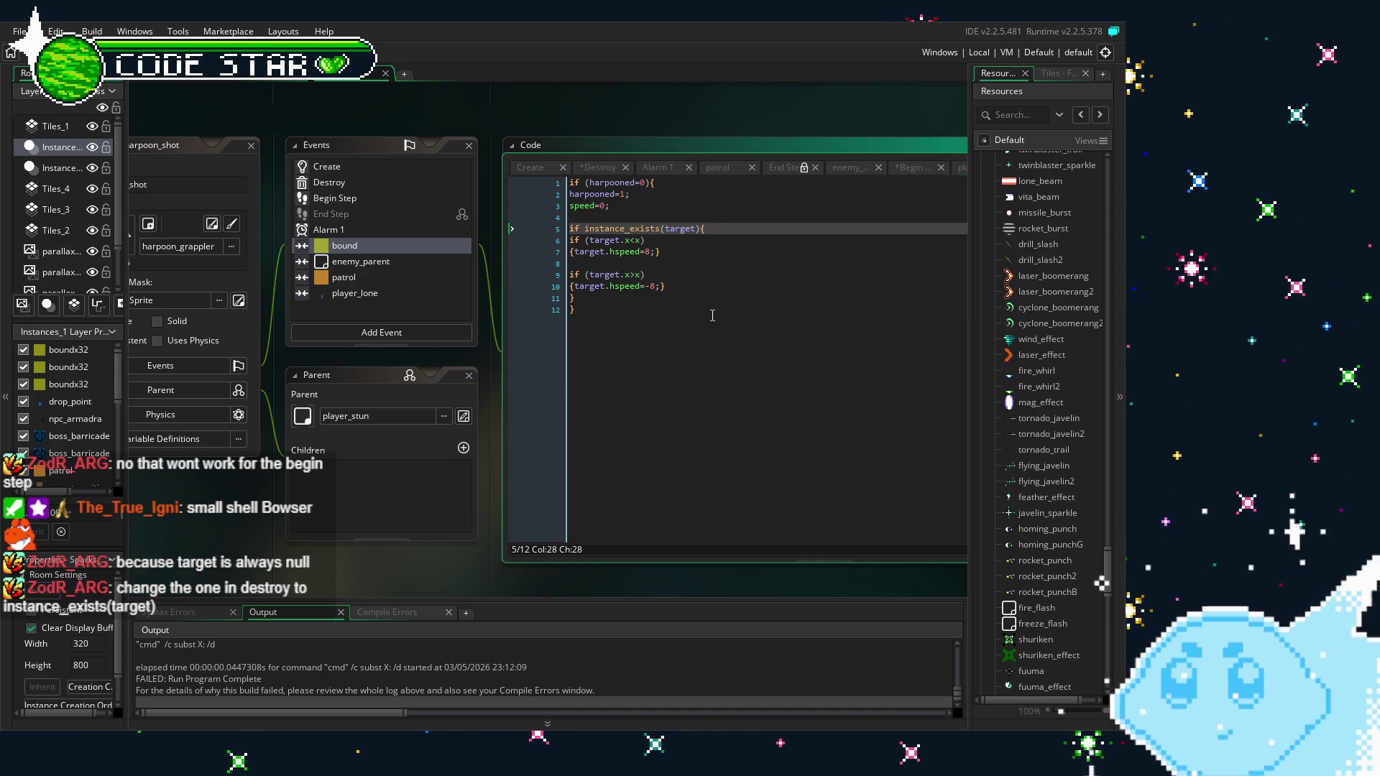
pyautogui.click(713, 327)
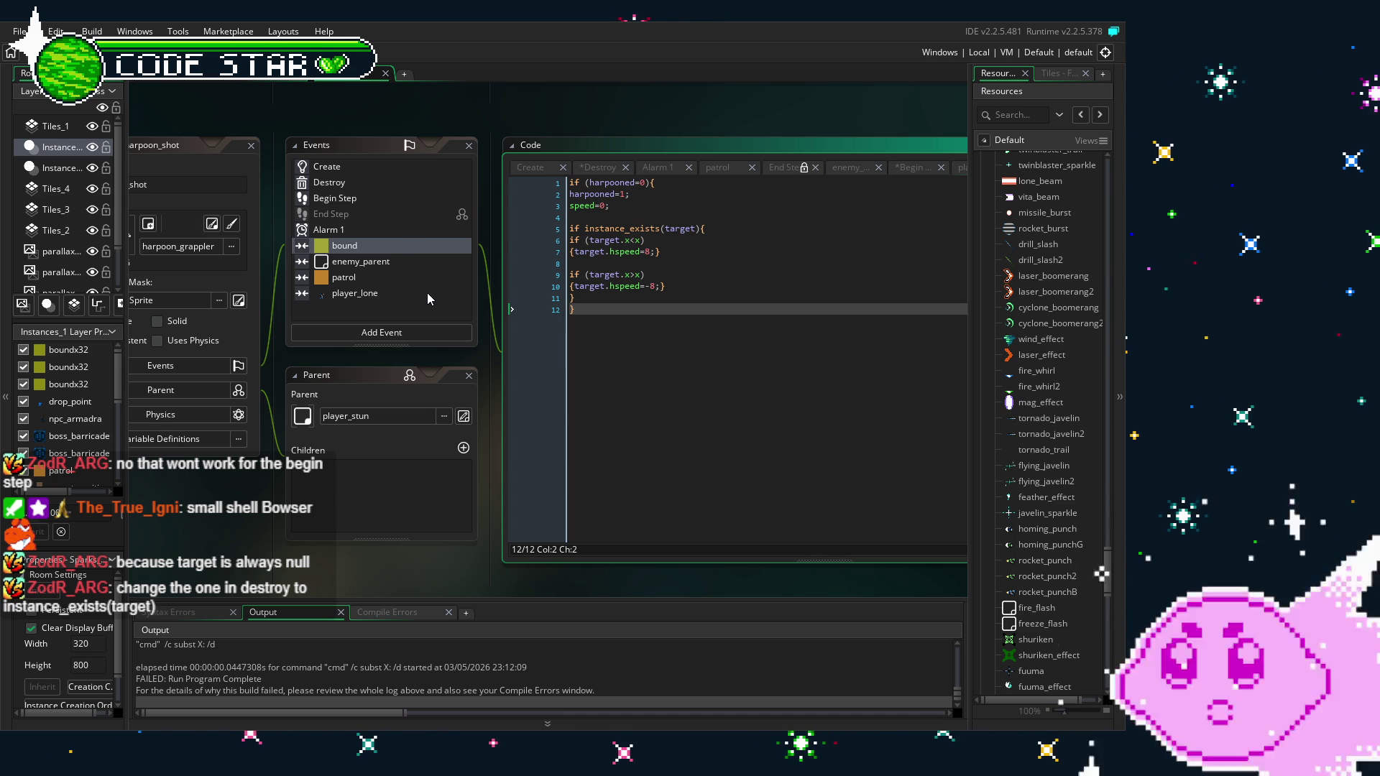
# Change the Destroy check from instance_exists(player_lone) to instance_exists(target) and save with Ctrl+S
pyautogui.click(365, 187)
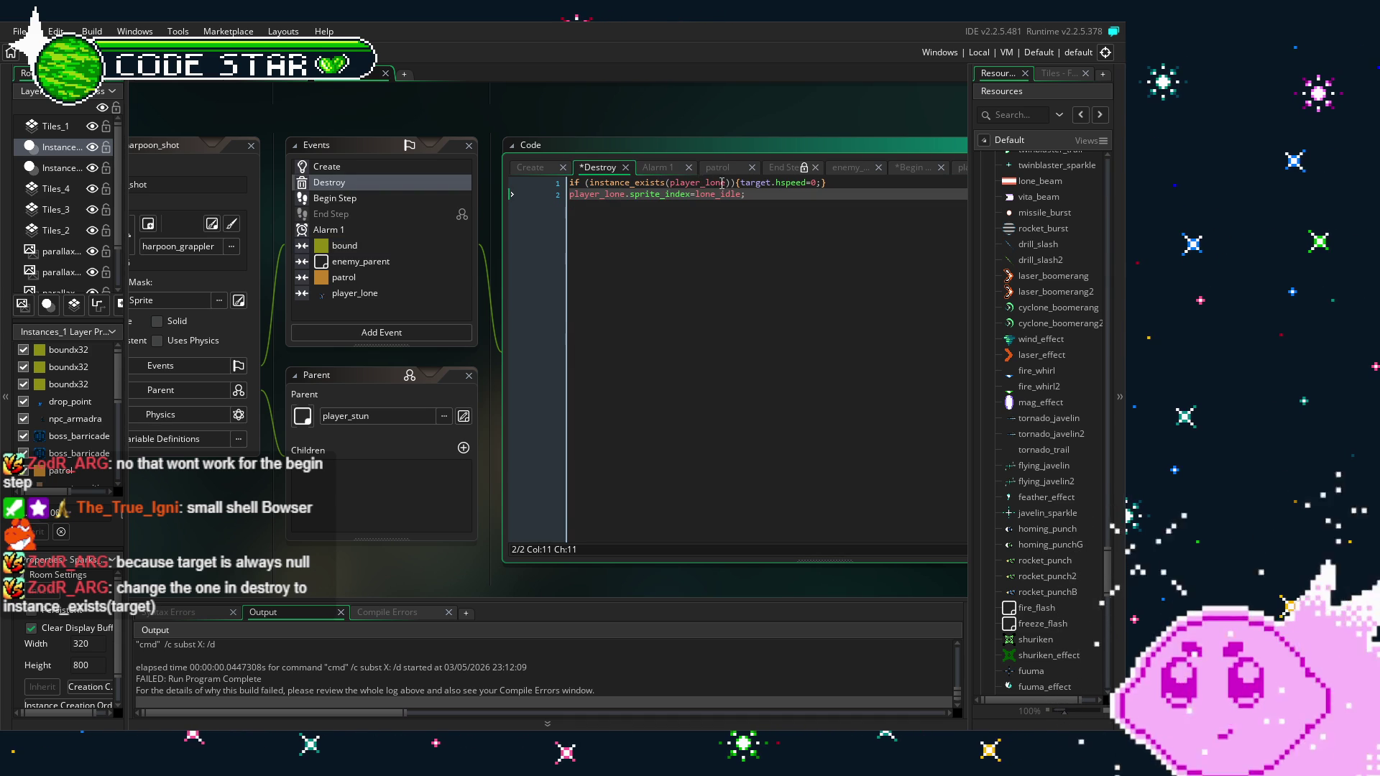
pyautogui.doubleClick(727, 183)
pyautogui.write('target')
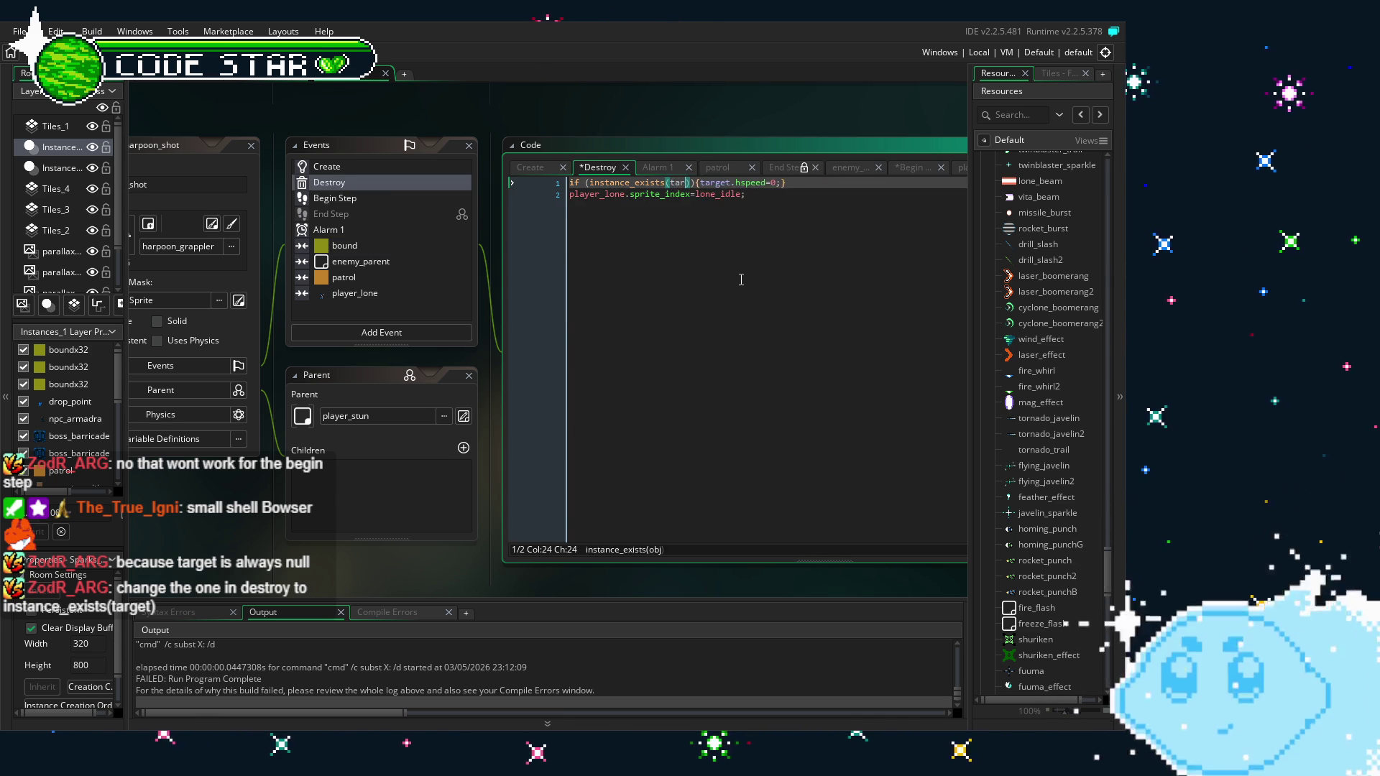
pyautogui.click(743, 194)
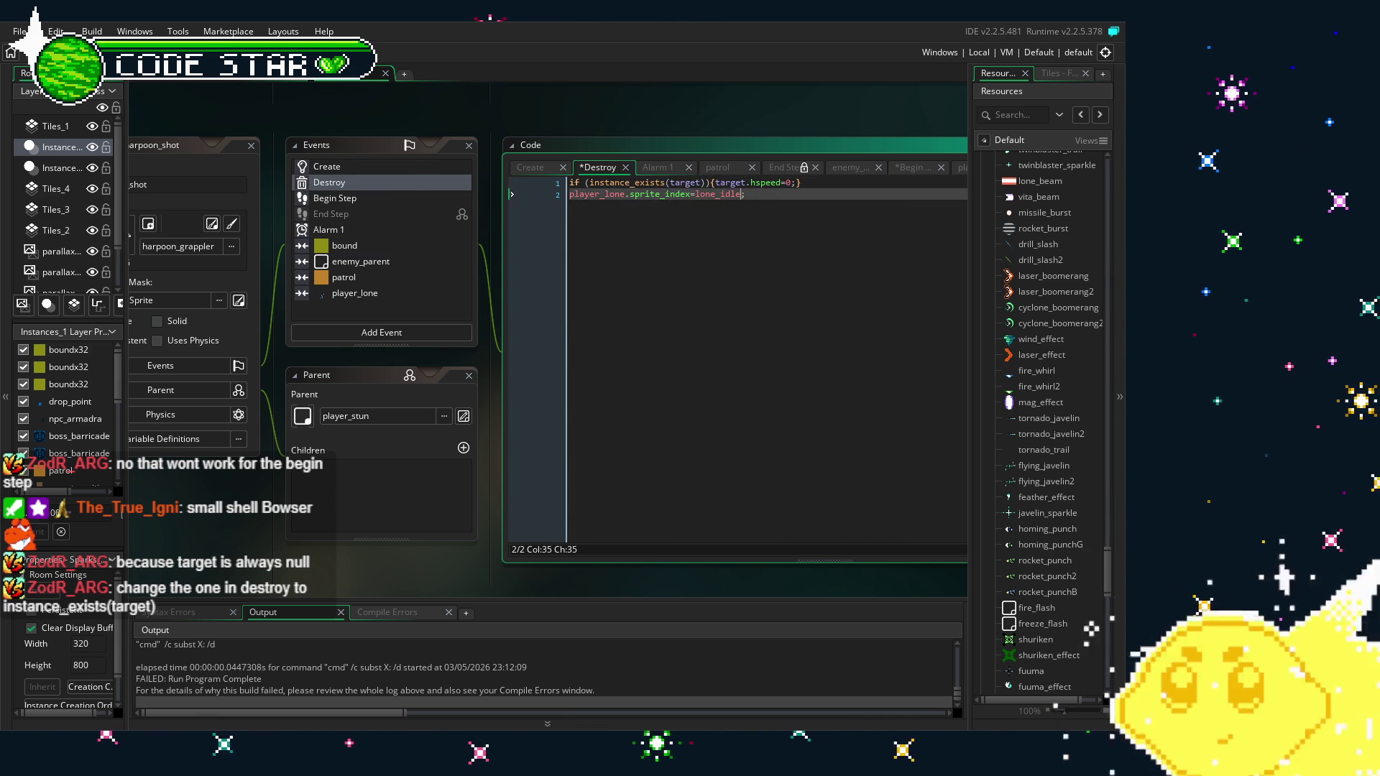
pyautogui.hotkey('ctrl', 's')
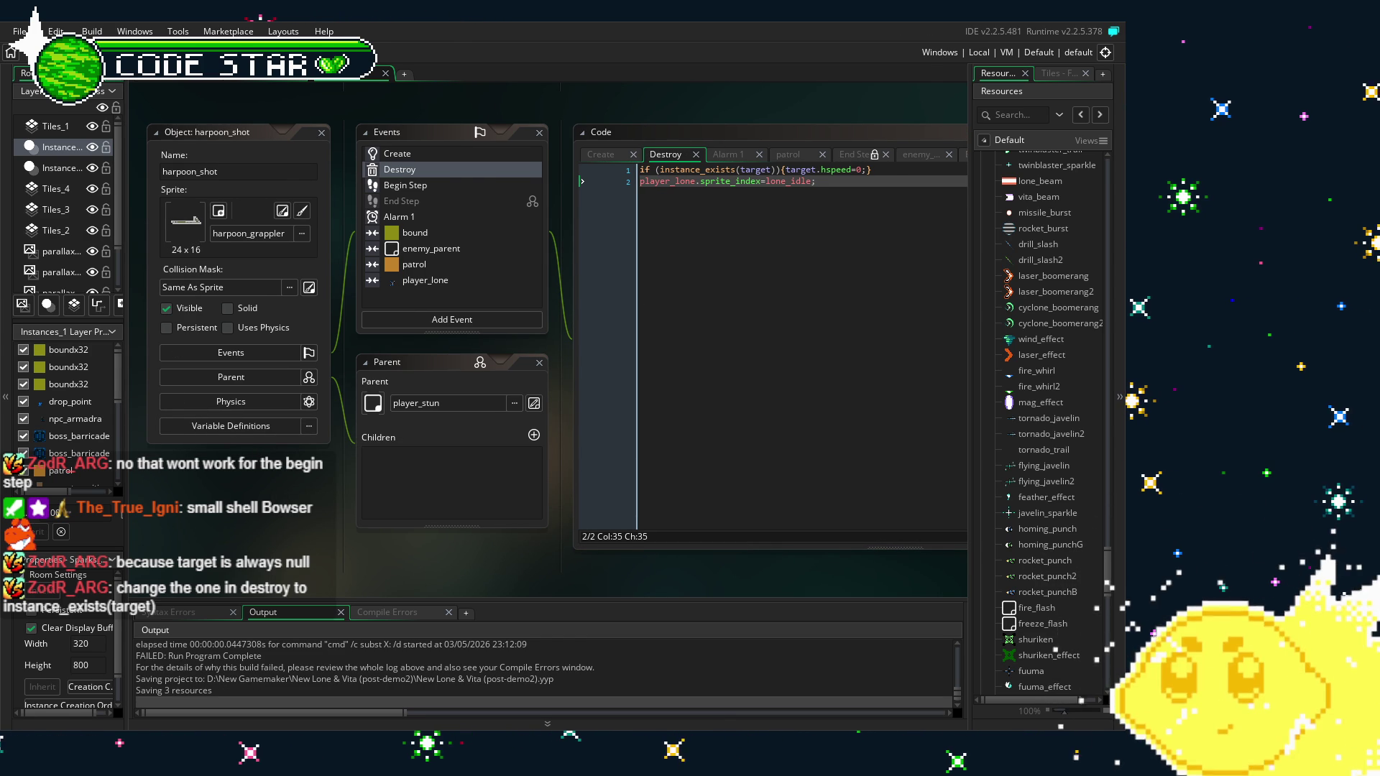
# Add a Collision > Enemy > enemy_shot_parent event to harpoon_shot and save the project
pyautogui.click(446, 252)
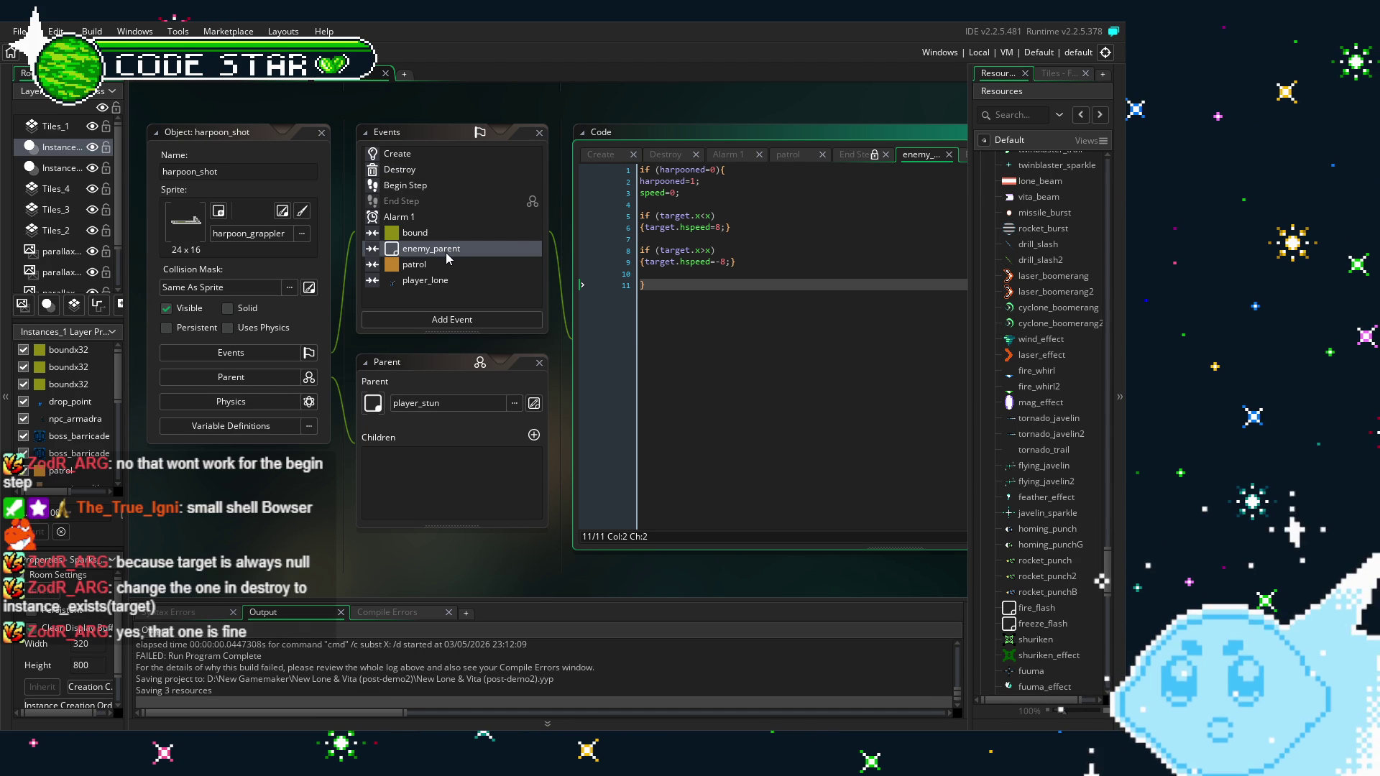
pyautogui.rightClick(431, 264)
pyautogui.moveTo(487, 367)
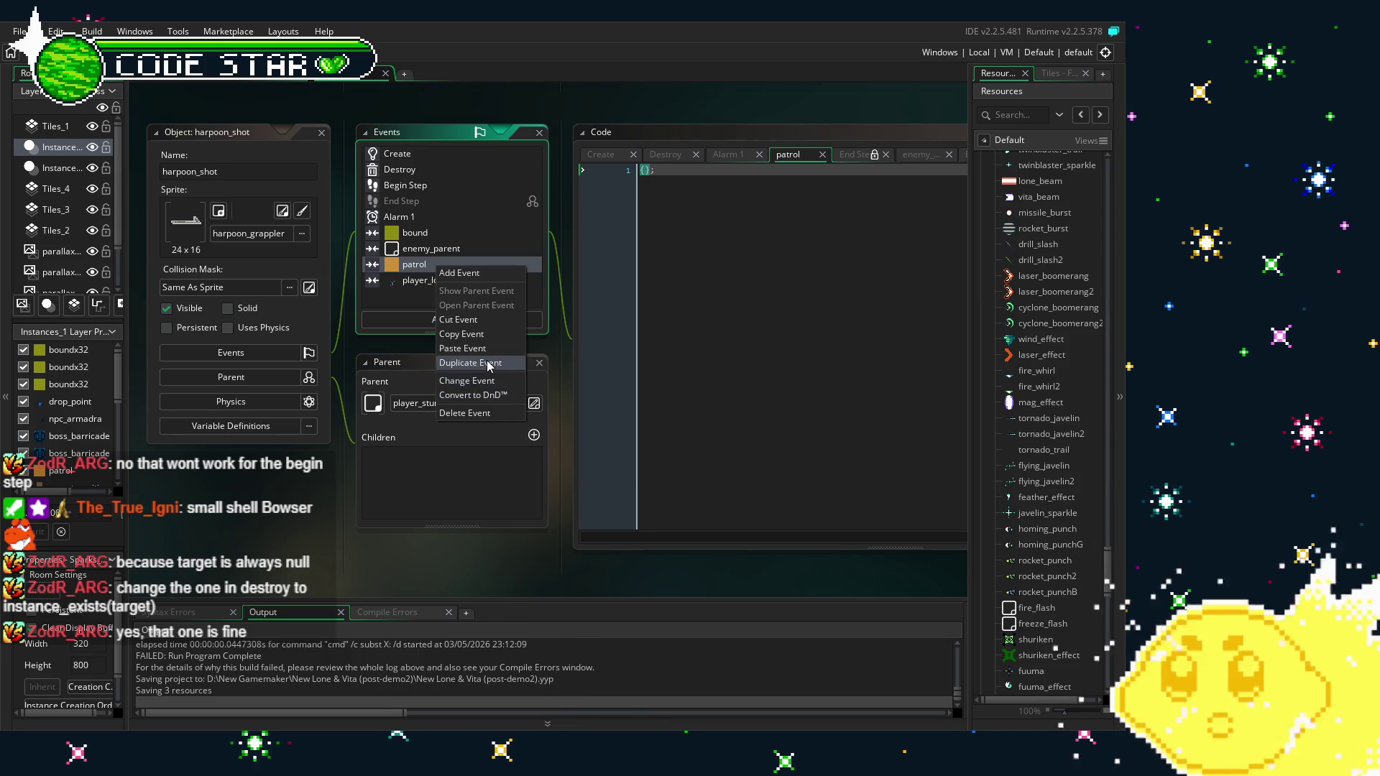
pyautogui.moveTo(541, 546)
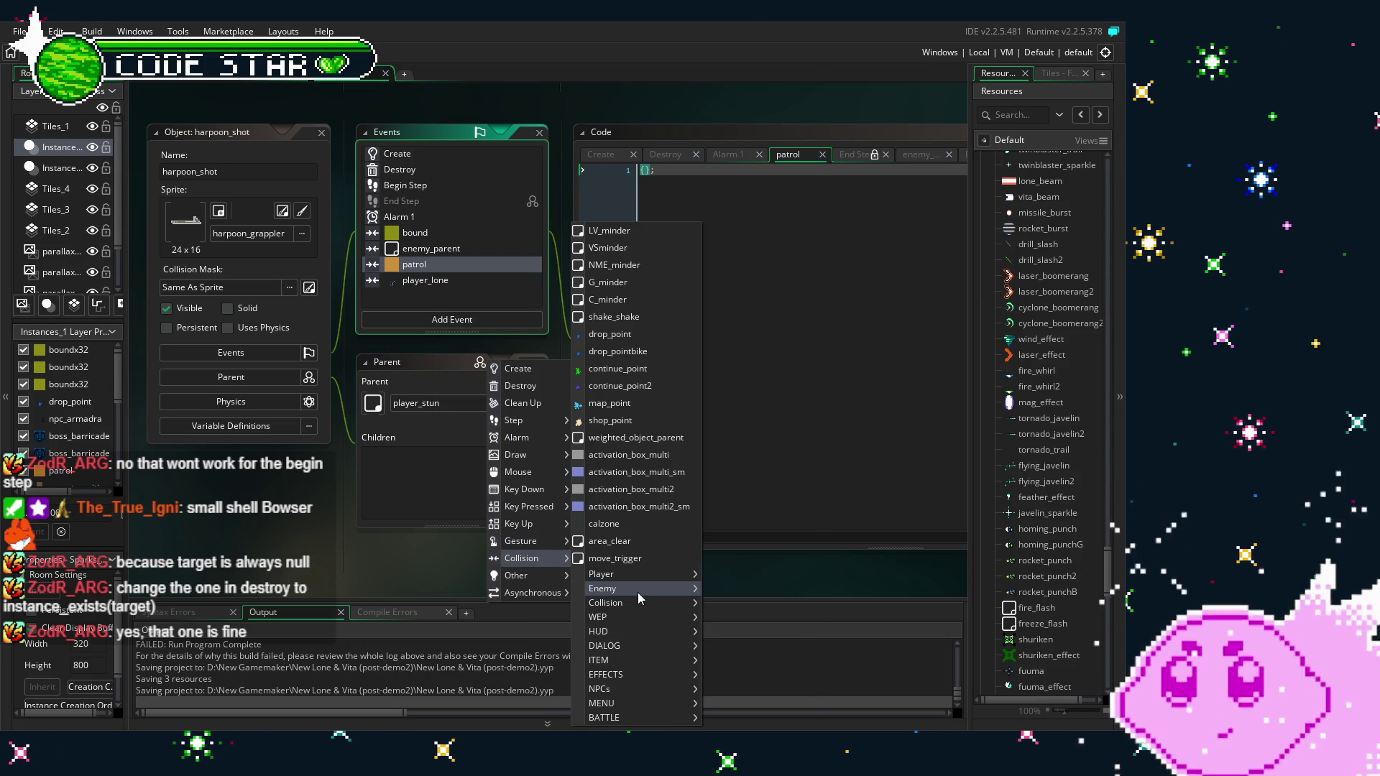
pyautogui.moveTo(637, 592)
pyautogui.click(756, 54)
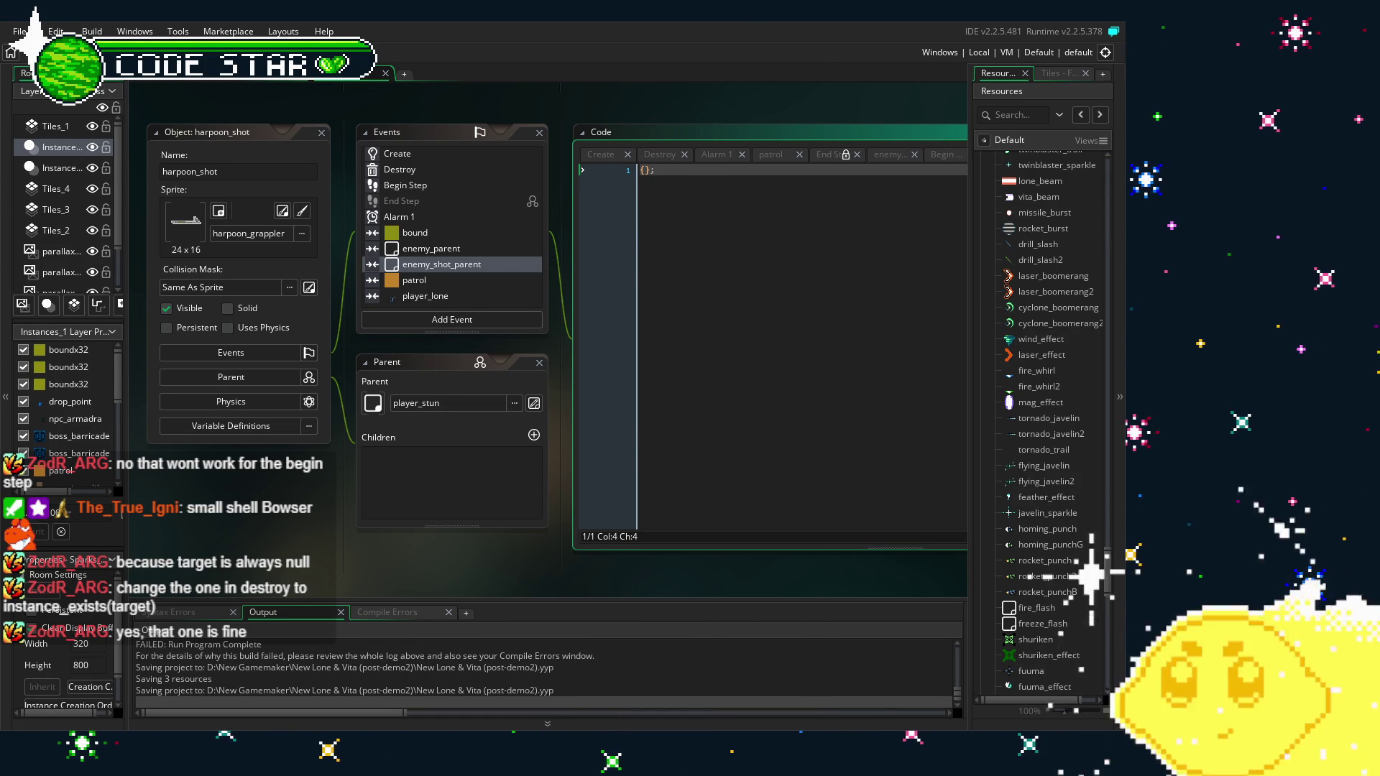
pyautogui.hotkey('ctrl', 's')
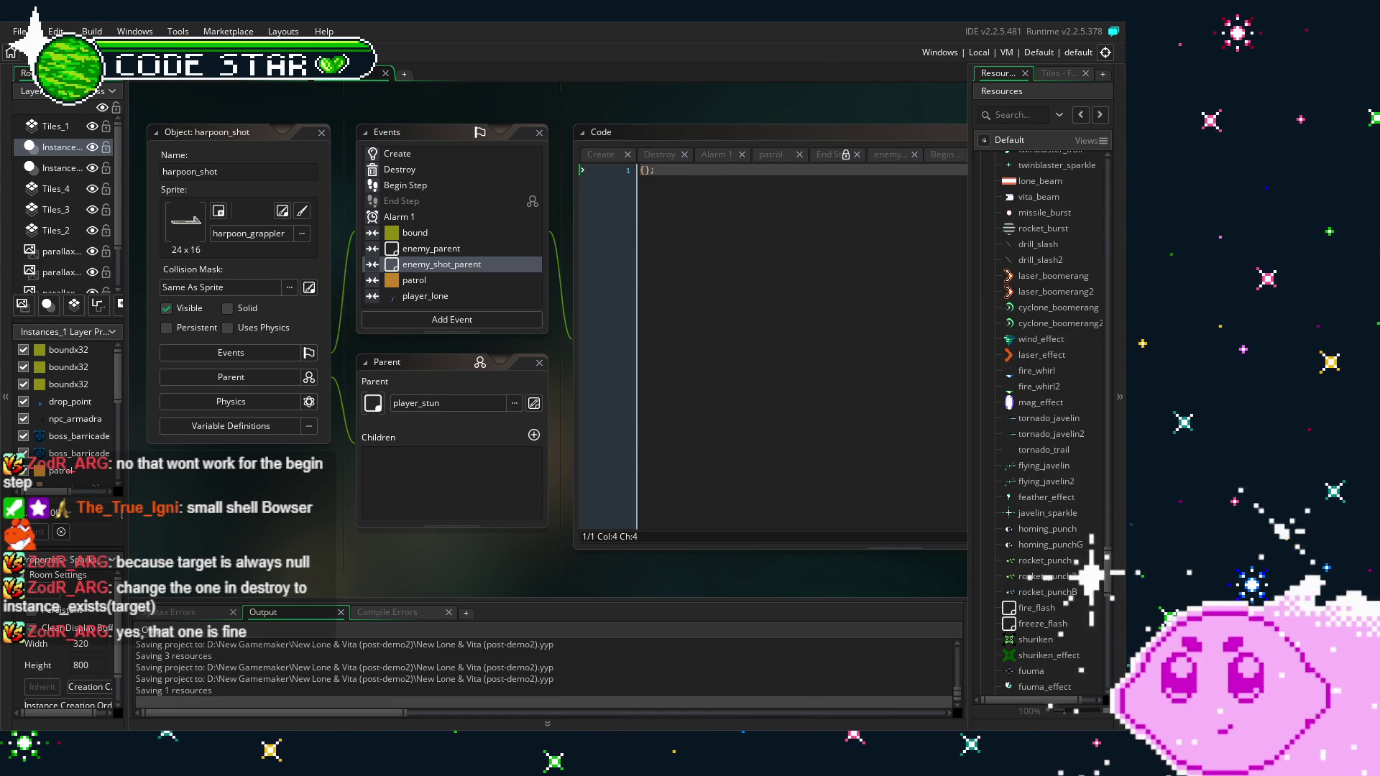
# Build and run the game with F5, moving the player right through the level
pyautogui.press('F5')
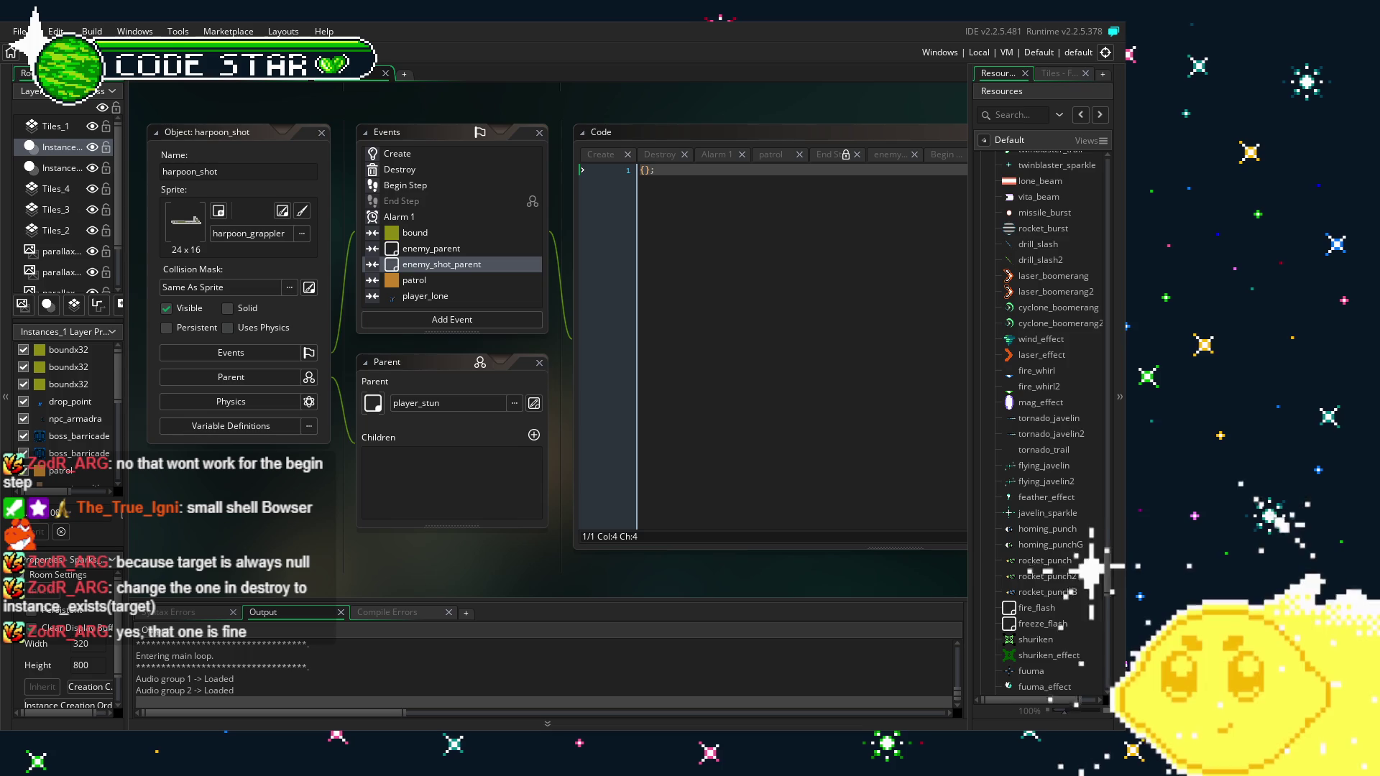
pyautogui.press('Right')
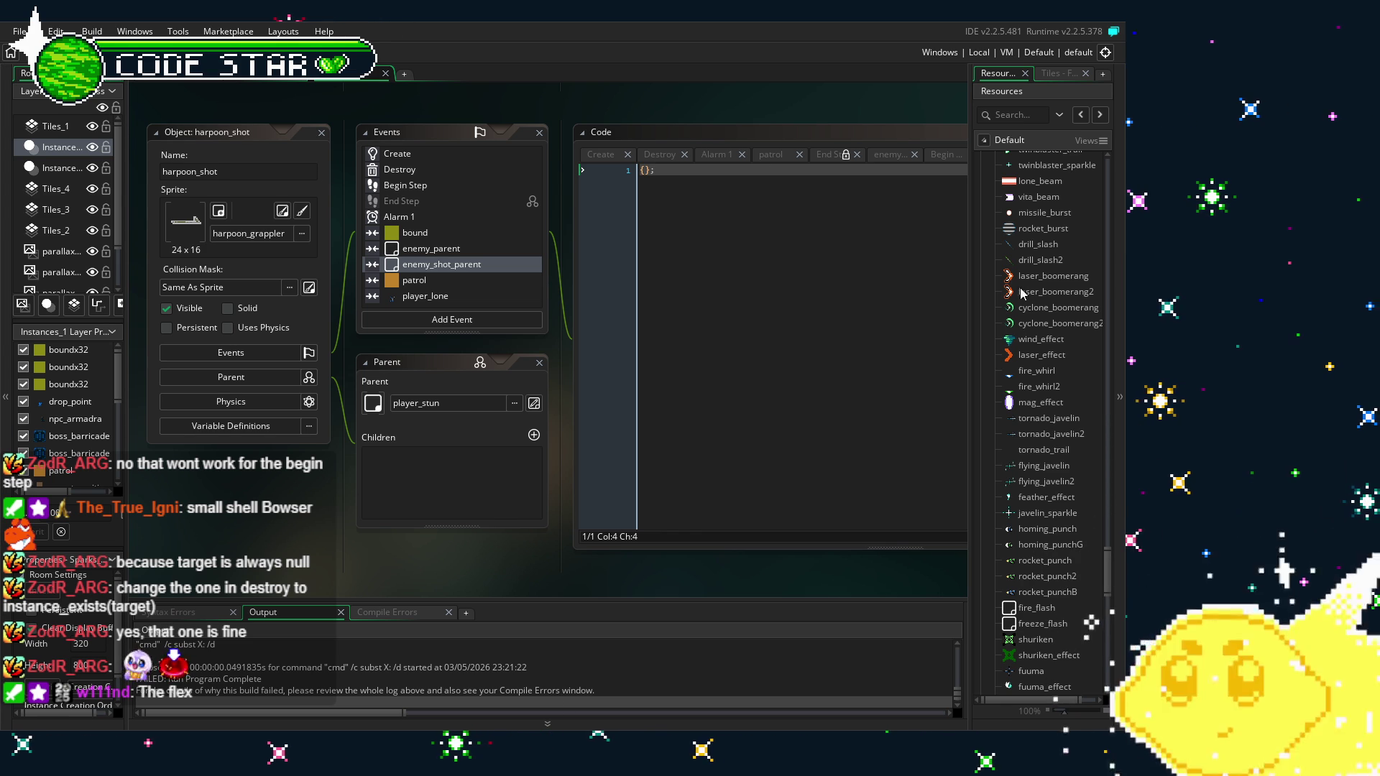
# Open enemy01 from the Resources tree and show its player_stun collision code
pyautogui.scroll(2, 1009, 318)
pyautogui.scroll(10, 1013, 360)
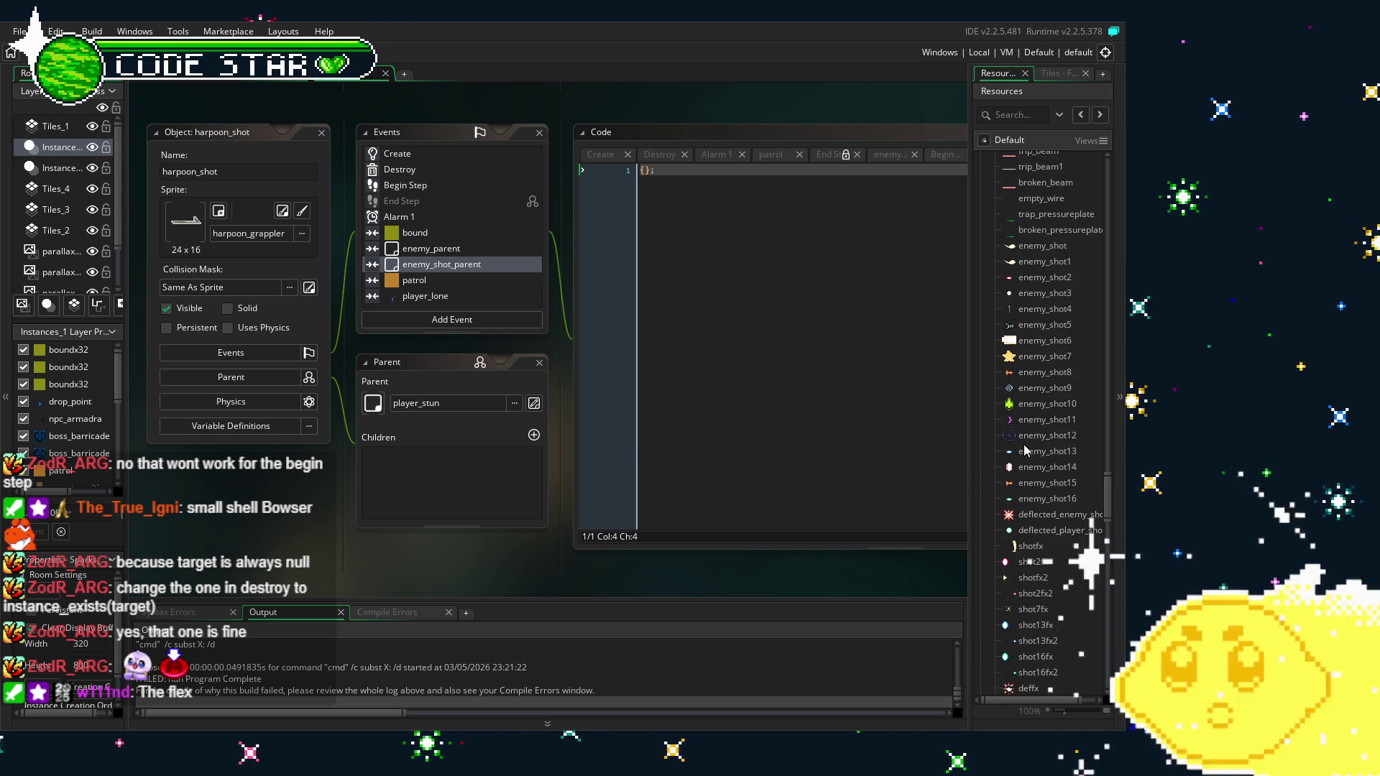
pyautogui.scroll(10, 1026, 450)
pyautogui.scroll(5, 1025, 449)
pyautogui.doubleClick(1041, 352)
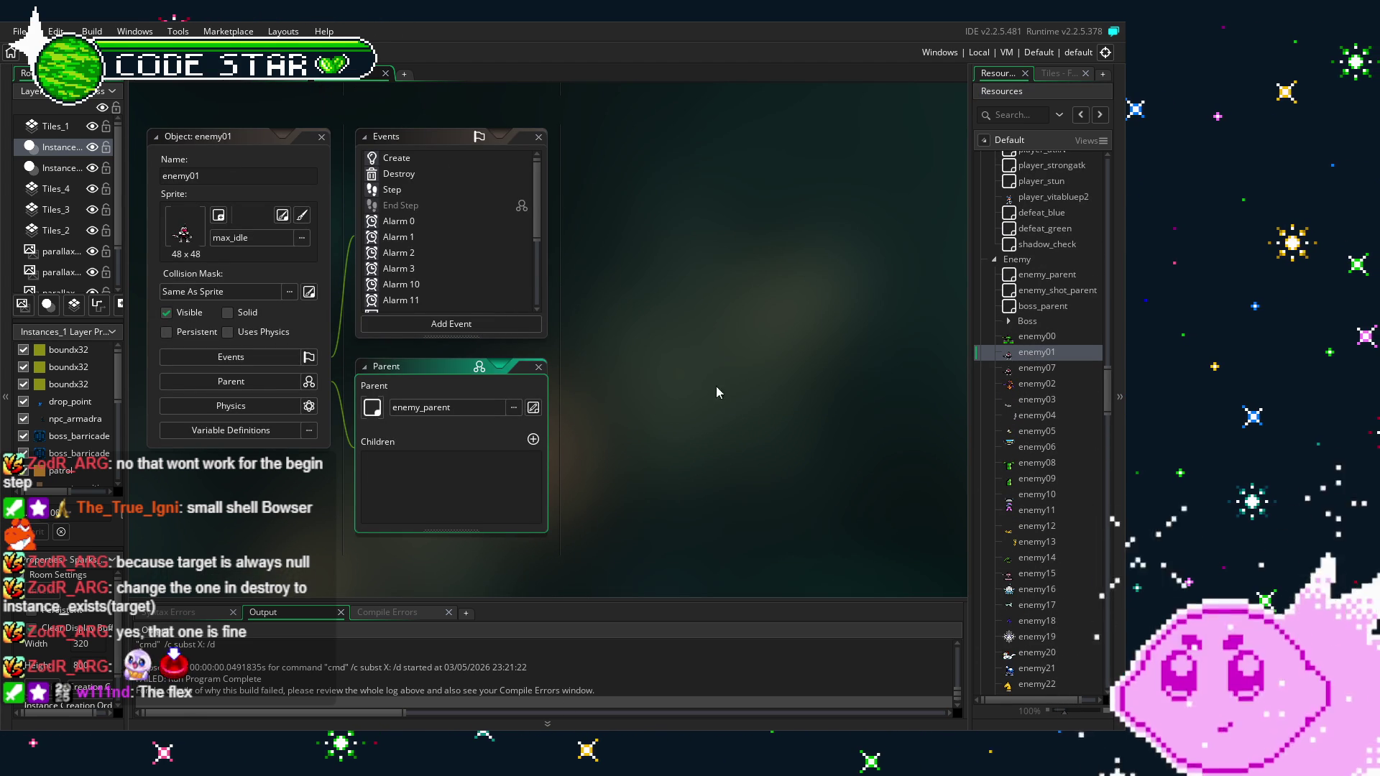
pyautogui.scroll(-3, 496, 251)
pyautogui.scroll(-2, 496, 252)
pyautogui.doubleClick(432, 290)
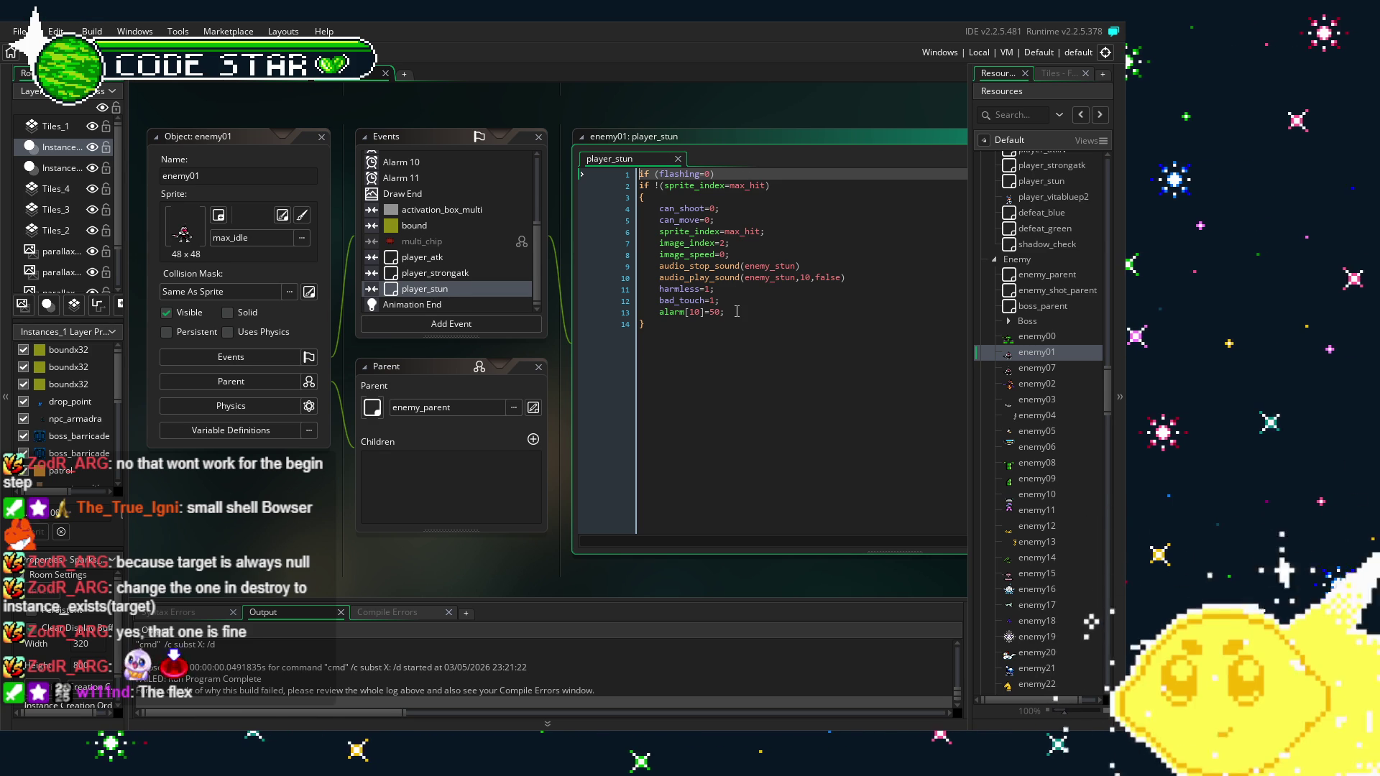
pyautogui.scroll(4, 460, 279)
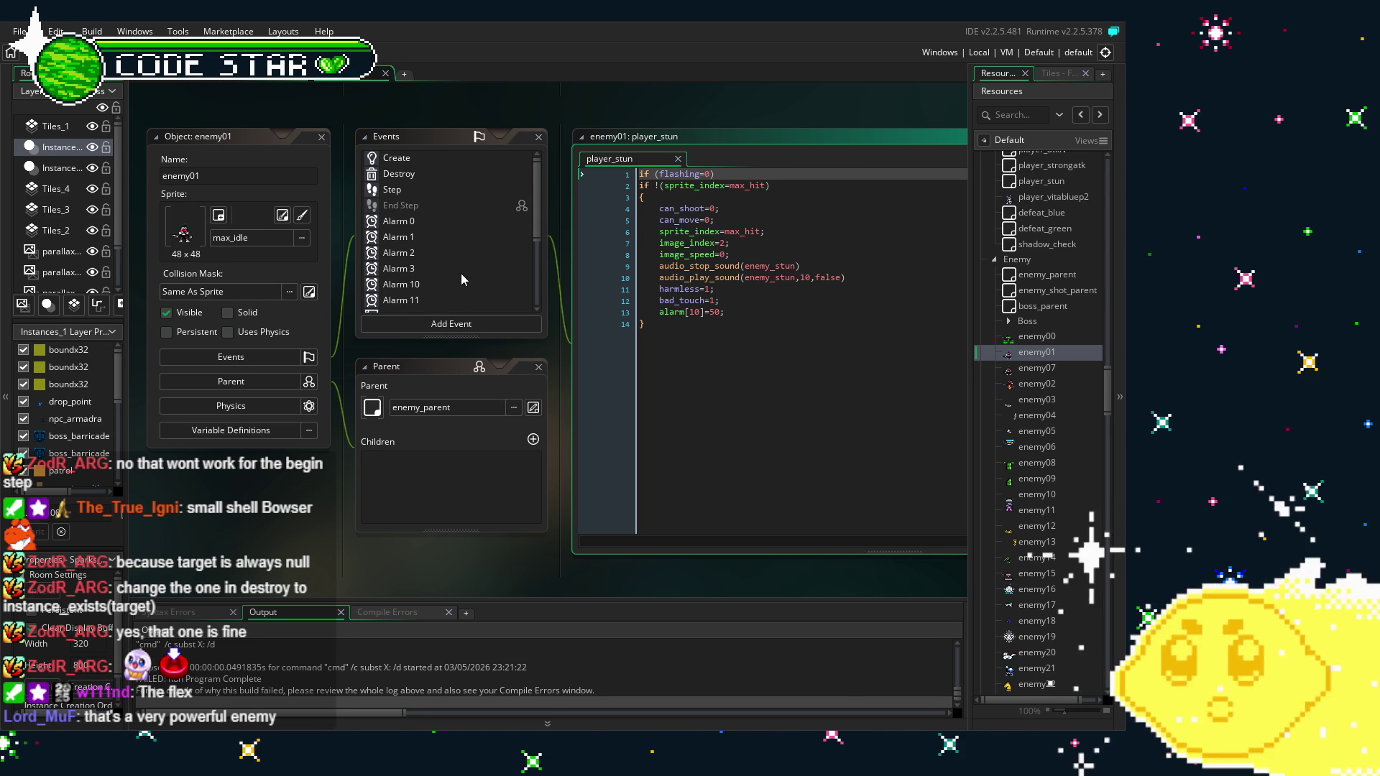
# Read enemy01's Create, Destroy and Alarm 1 event code
pyautogui.click(424, 158)
pyautogui.click(425, 175)
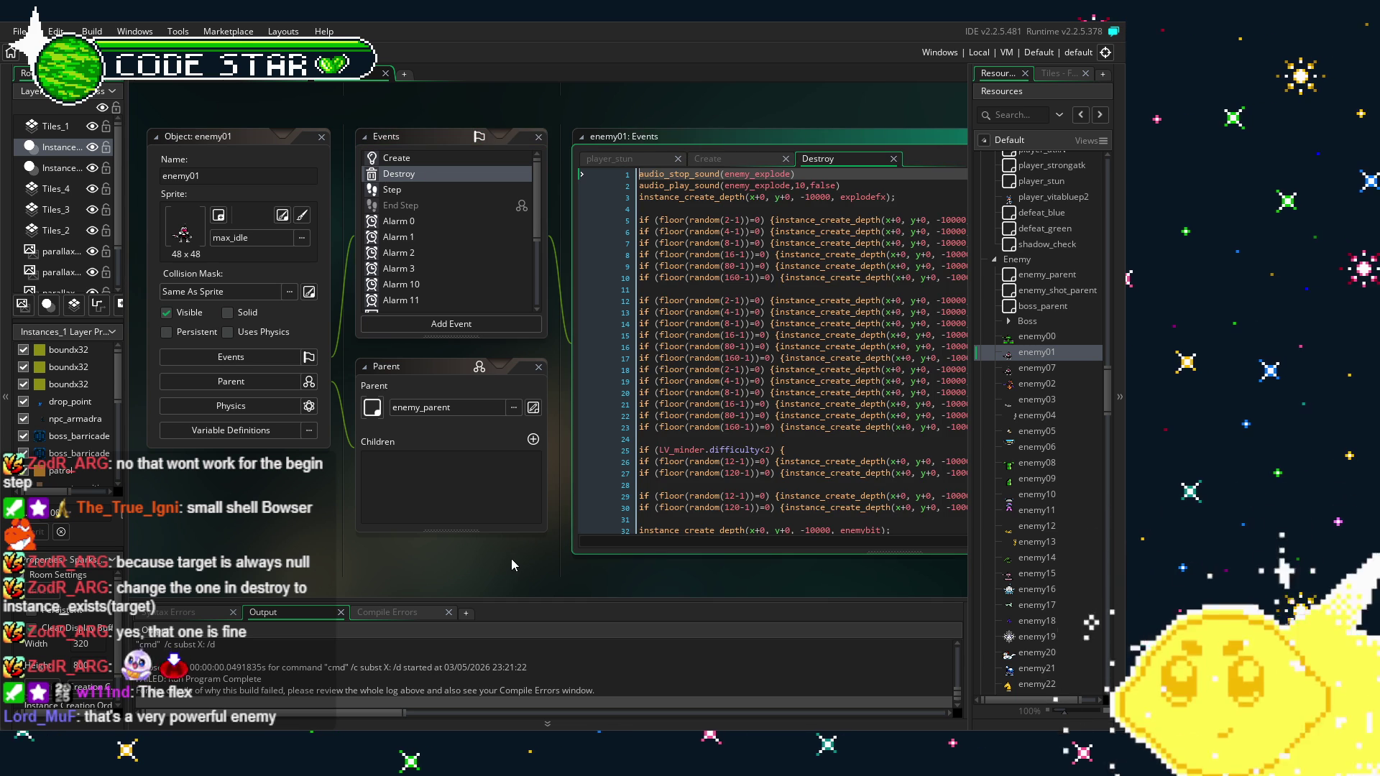
pyautogui.click(430, 238)
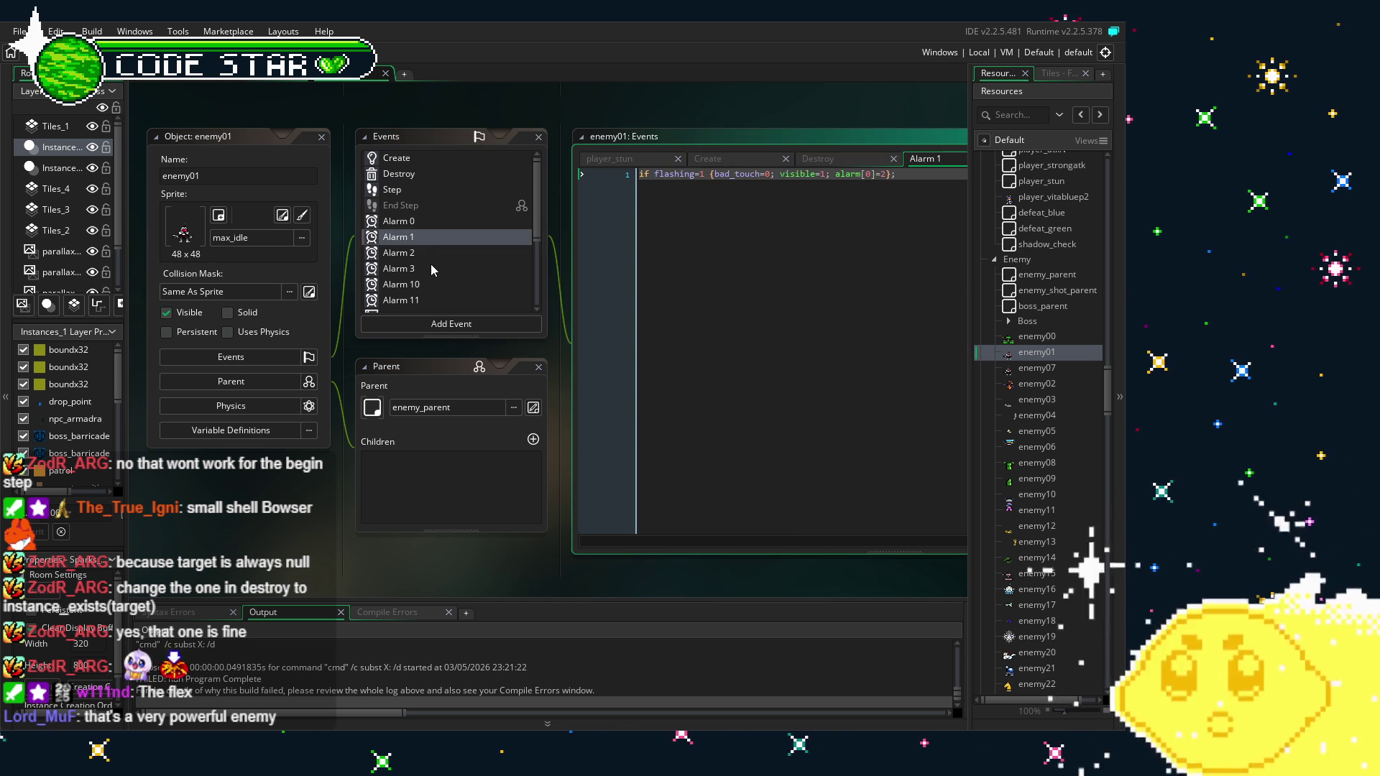
pyautogui.moveTo(378, 548); pyautogui.dragTo(338, 539)
pyautogui.scroll(-3, 408, 271)
pyautogui.scroll(-2, 408, 272)
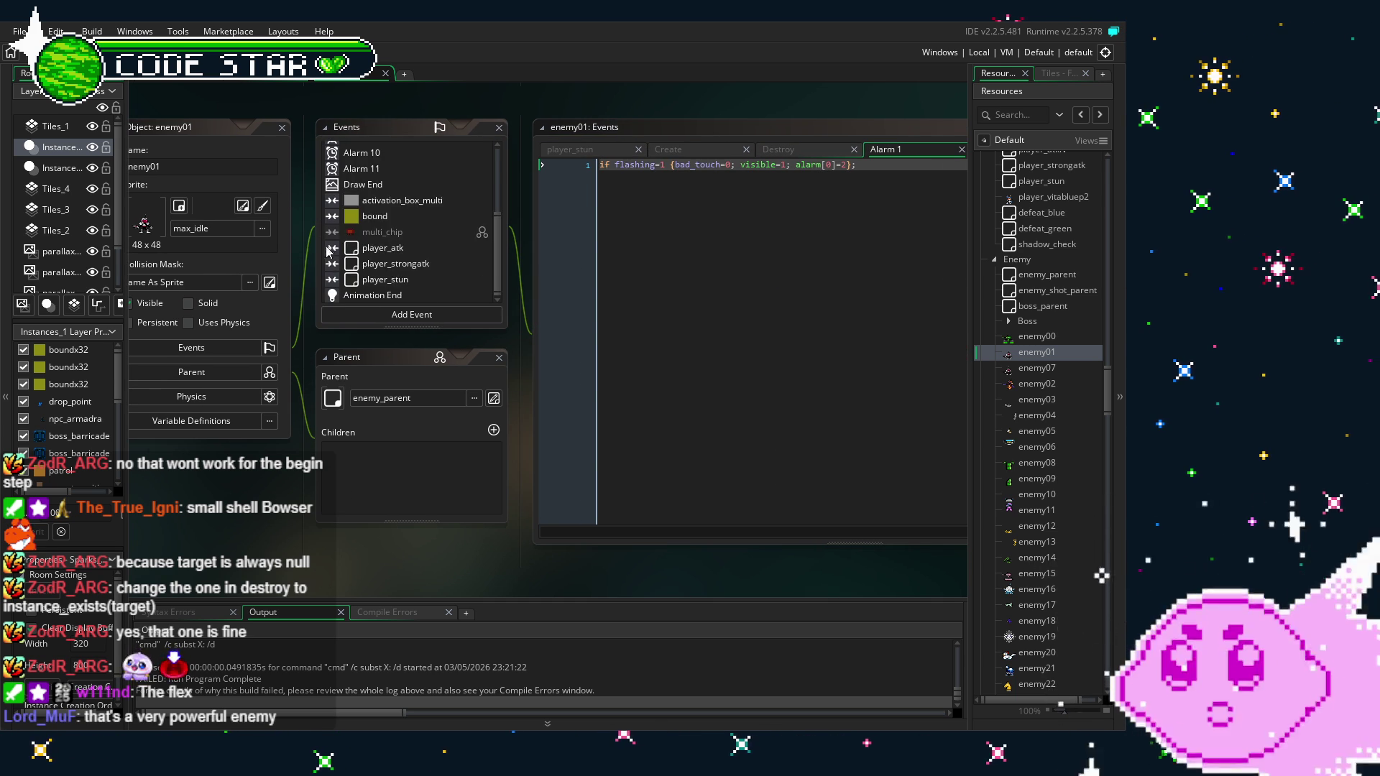
# Read enemy01's bound, Animation End and full Step code, then collapse the Enemy resource group
pyautogui.click(386, 217)
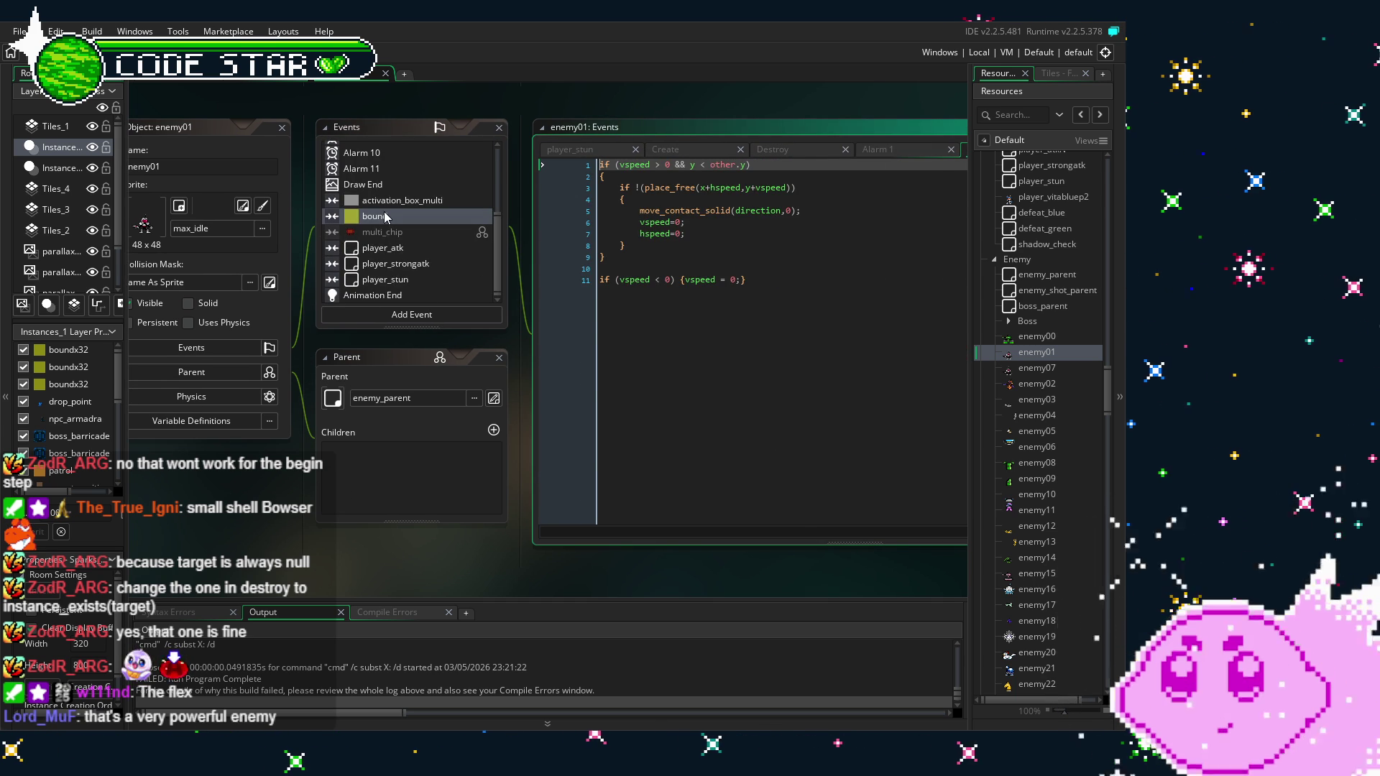
pyautogui.click(408, 296)
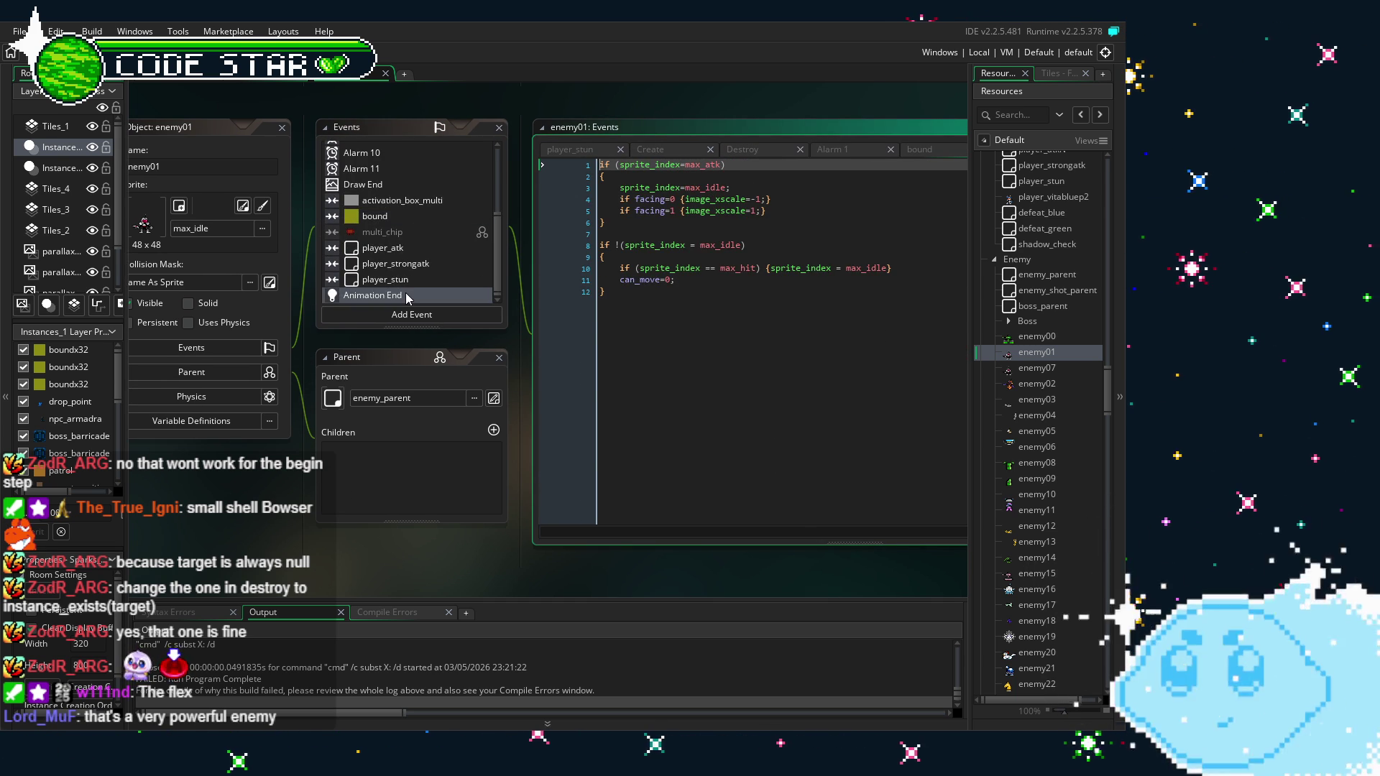
pyautogui.scroll(3, 387, 185)
pyautogui.click(386, 180)
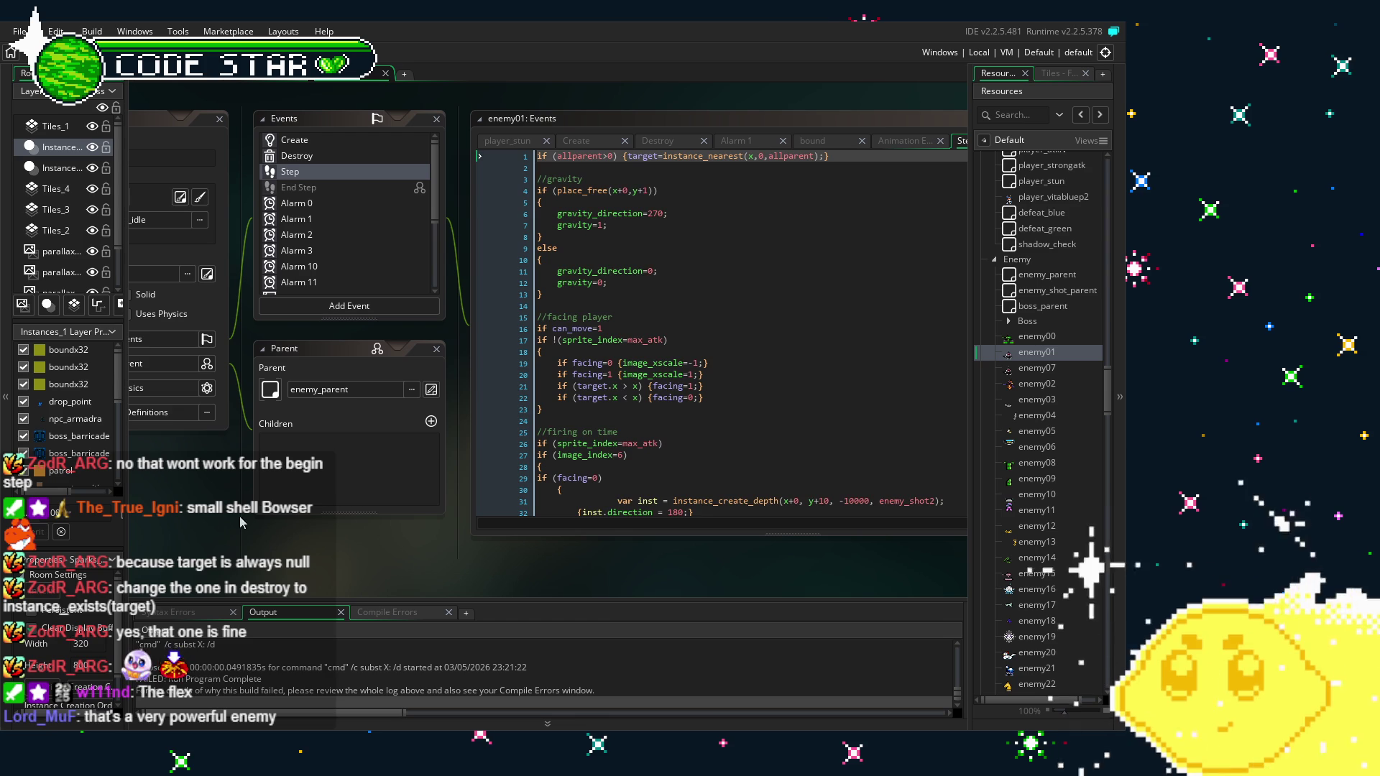
pyautogui.scroll(-3, 771, 372)
pyautogui.scroll(-8, 771, 373)
pyautogui.scroll(-2, 772, 372)
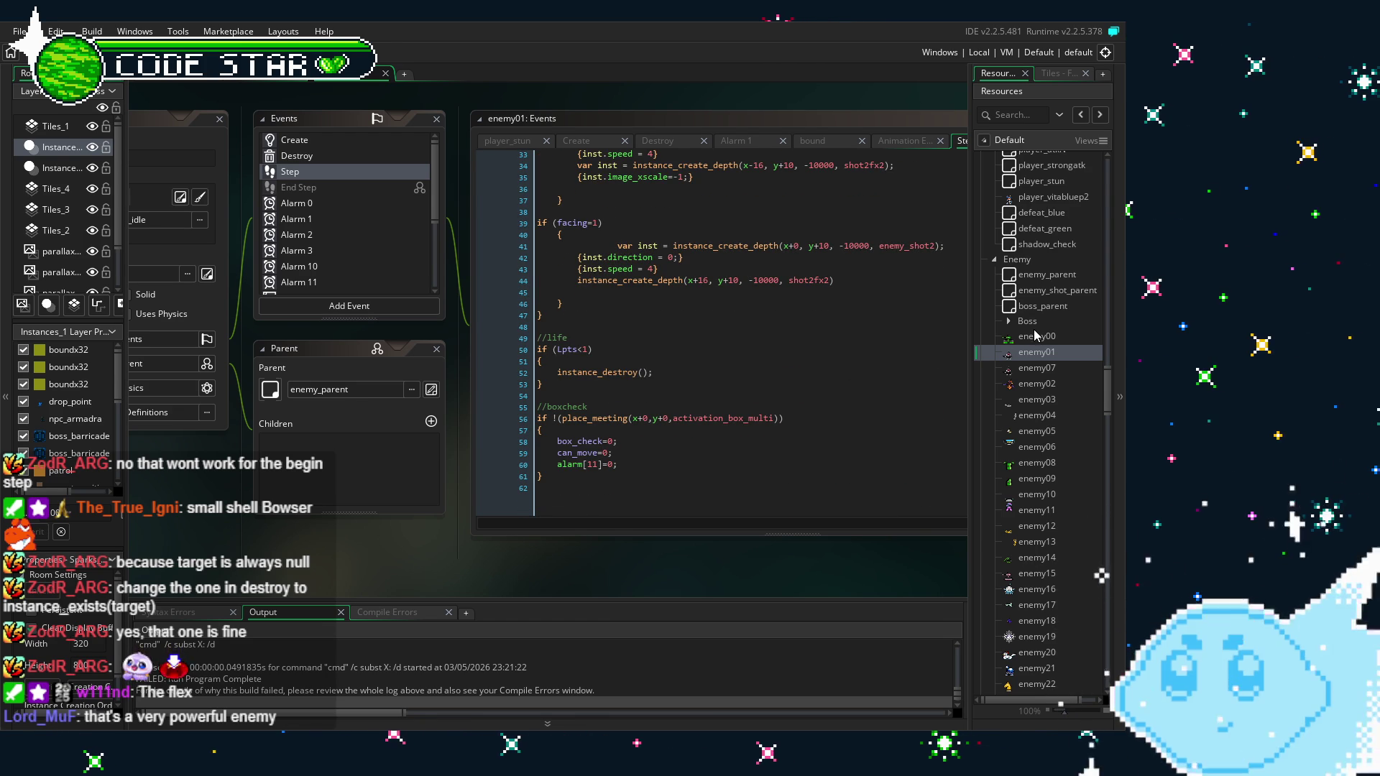
pyautogui.click(994, 259)
# Open harpoon_shot from the WEP resources and show its bound collision code with the instance_exists(target) guard
pyautogui.scroll(3, 1012, 450)
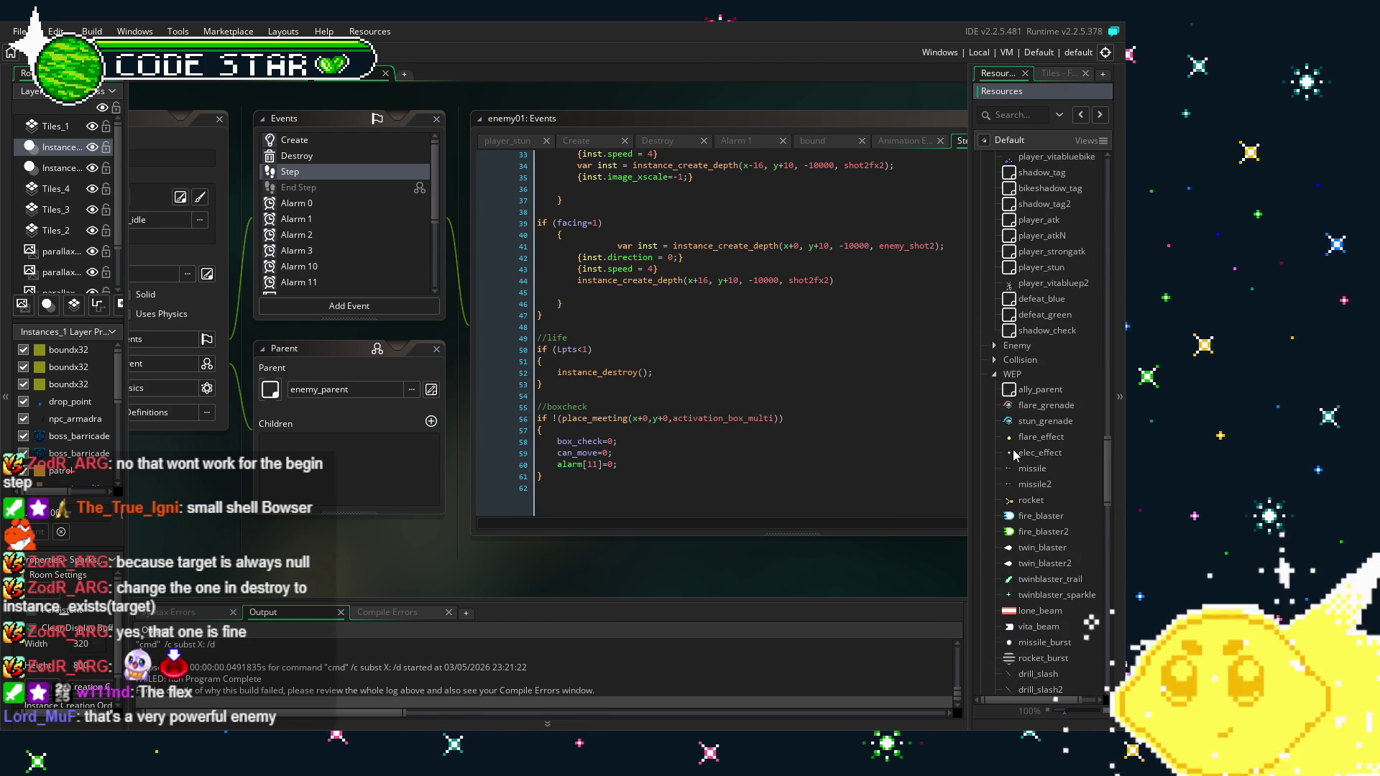
pyautogui.scroll(-20, 1012, 450)
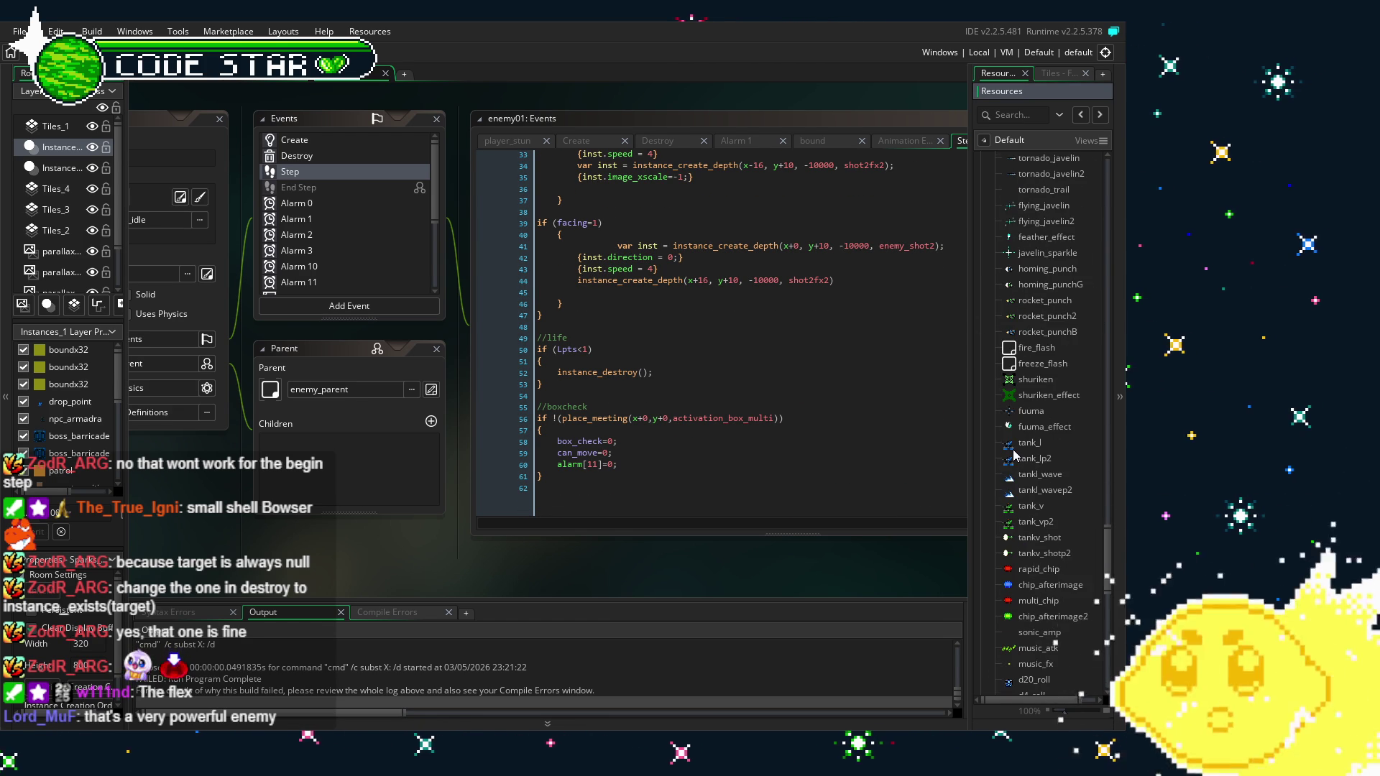
pyautogui.scroll(-16, 1013, 455)
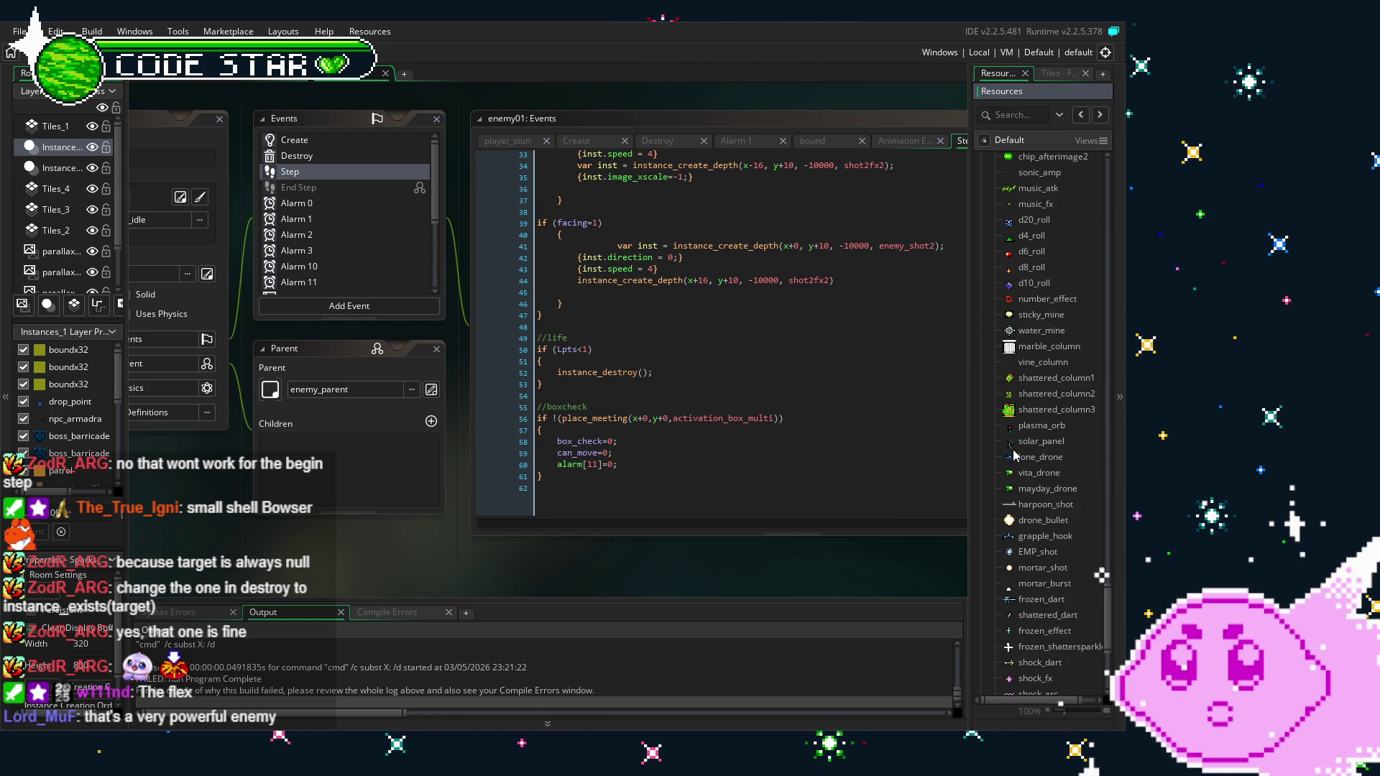
pyautogui.scroll(-5, 1013, 454)
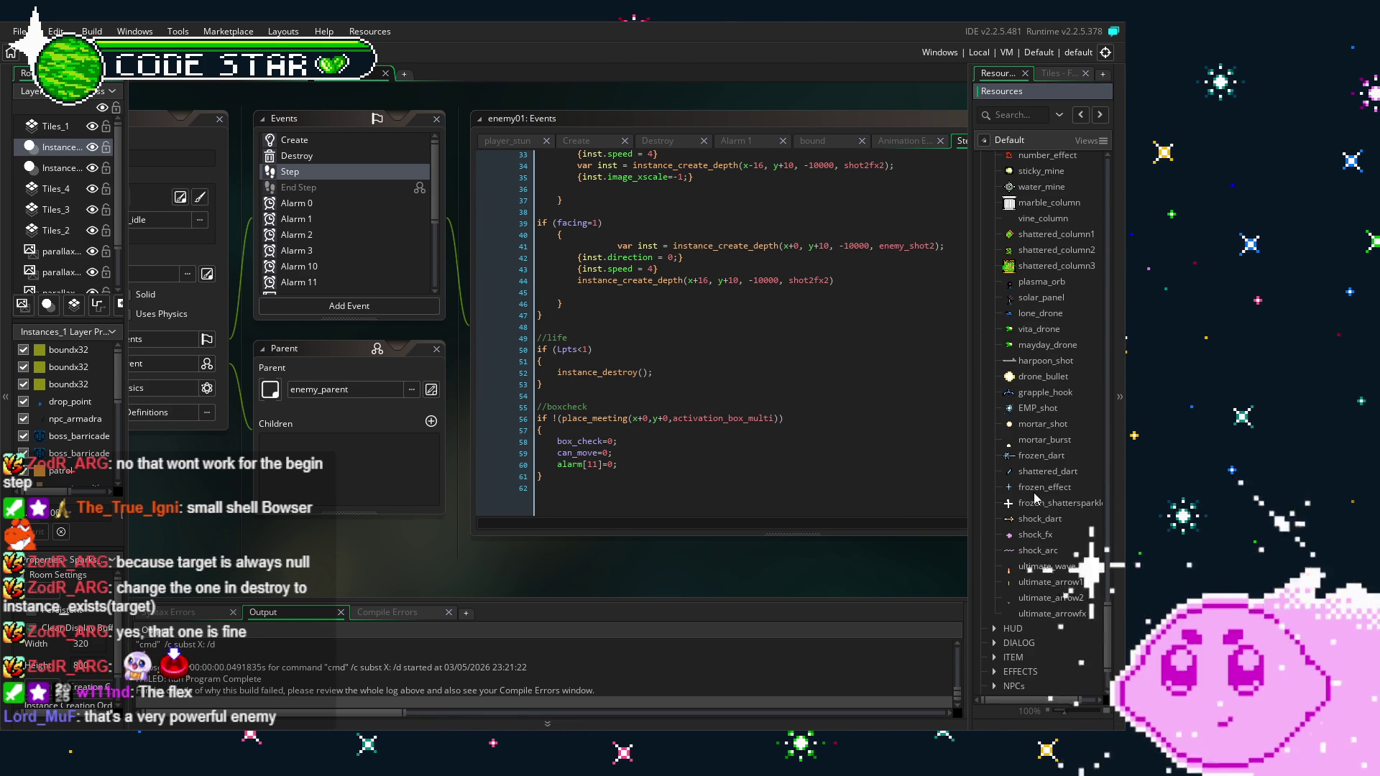
pyautogui.doubleClick(1046, 361)
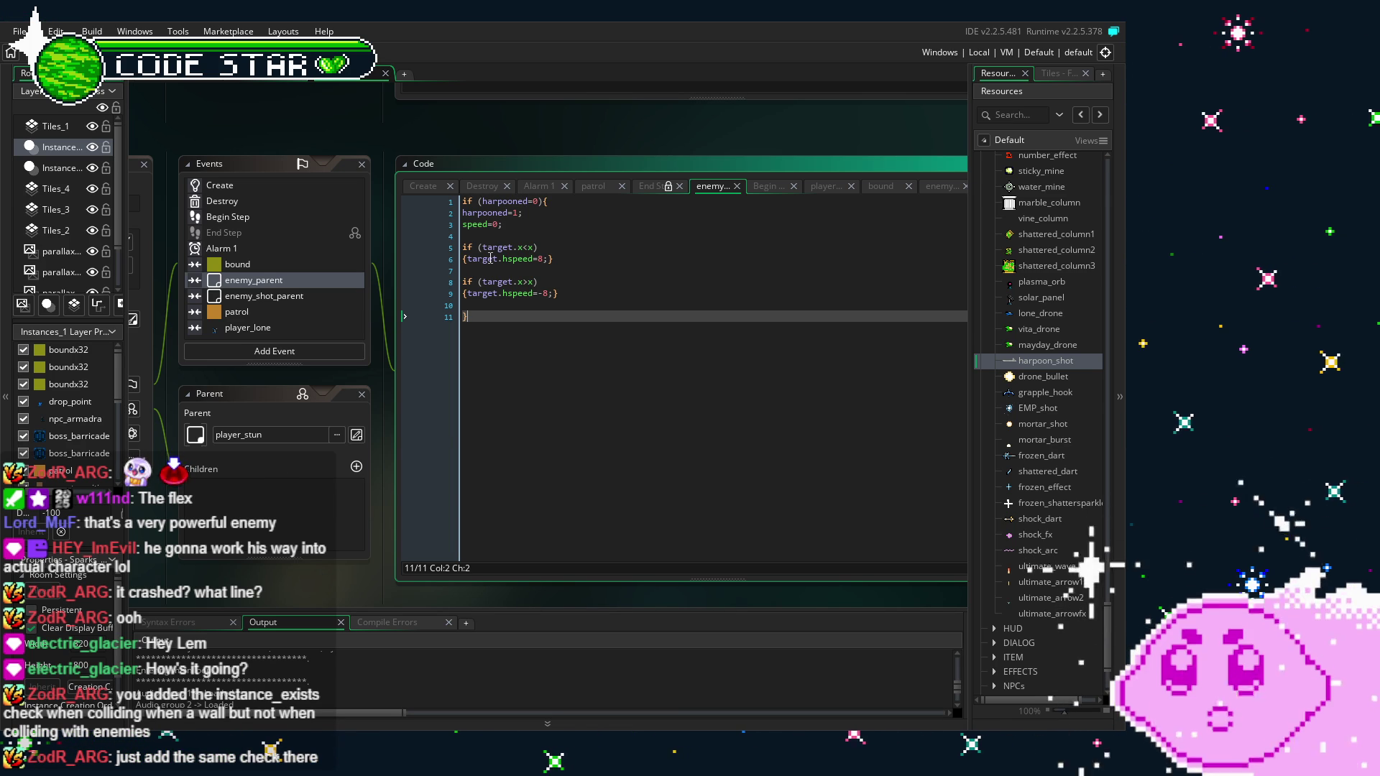
pyautogui.click(243, 266)
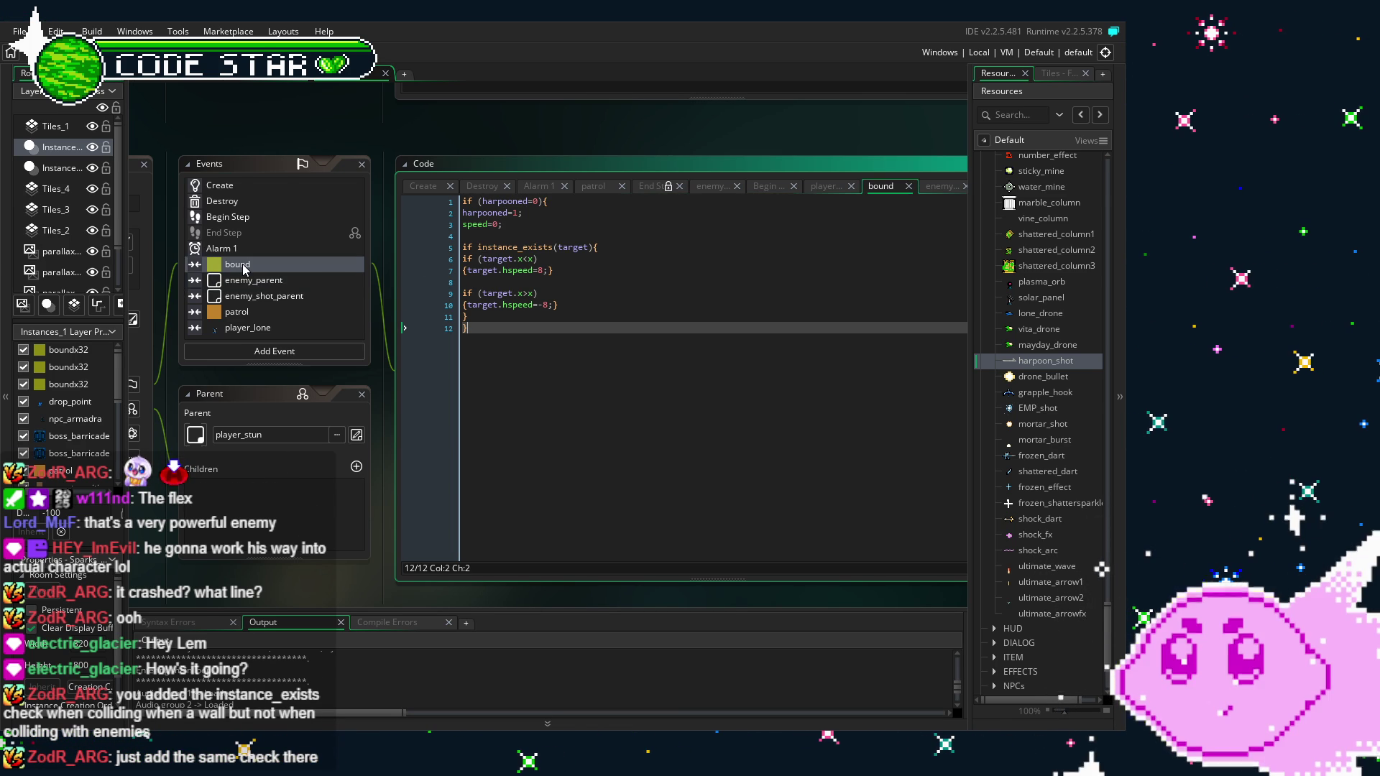
# Wrap the enemy_parent collision's target.hspeed ±8 lines in 'if instance_exists(target){ … }' and save
pyautogui.click(248, 280)
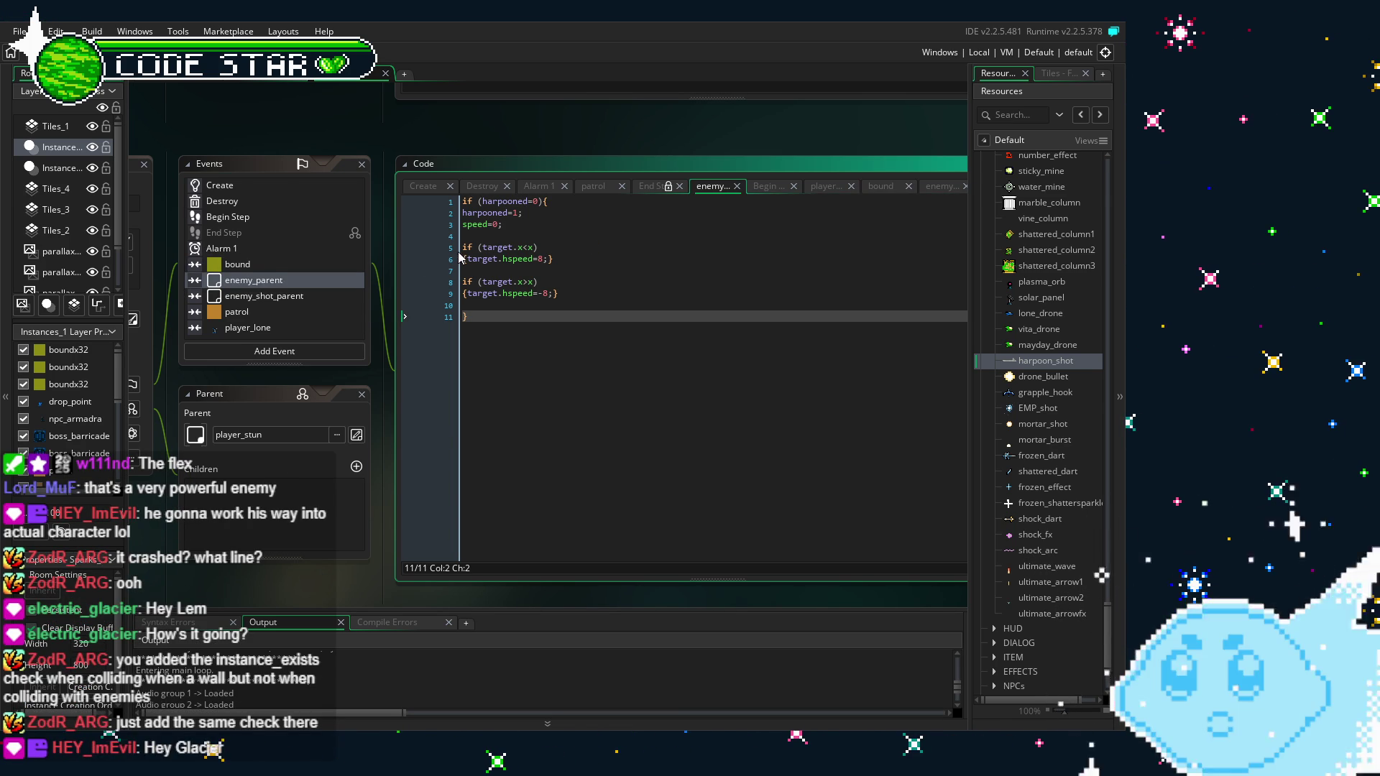
pyautogui.press('Up')
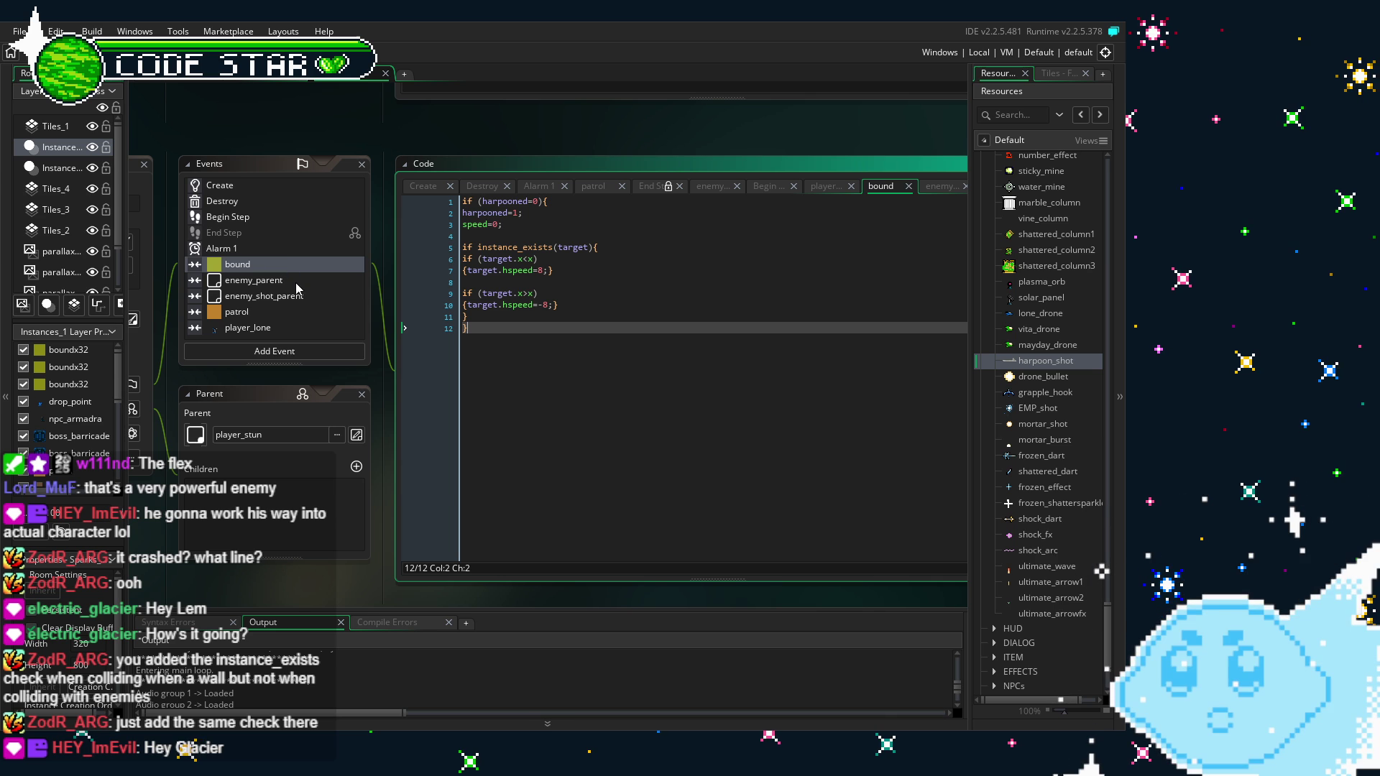
pyautogui.click(298, 285)
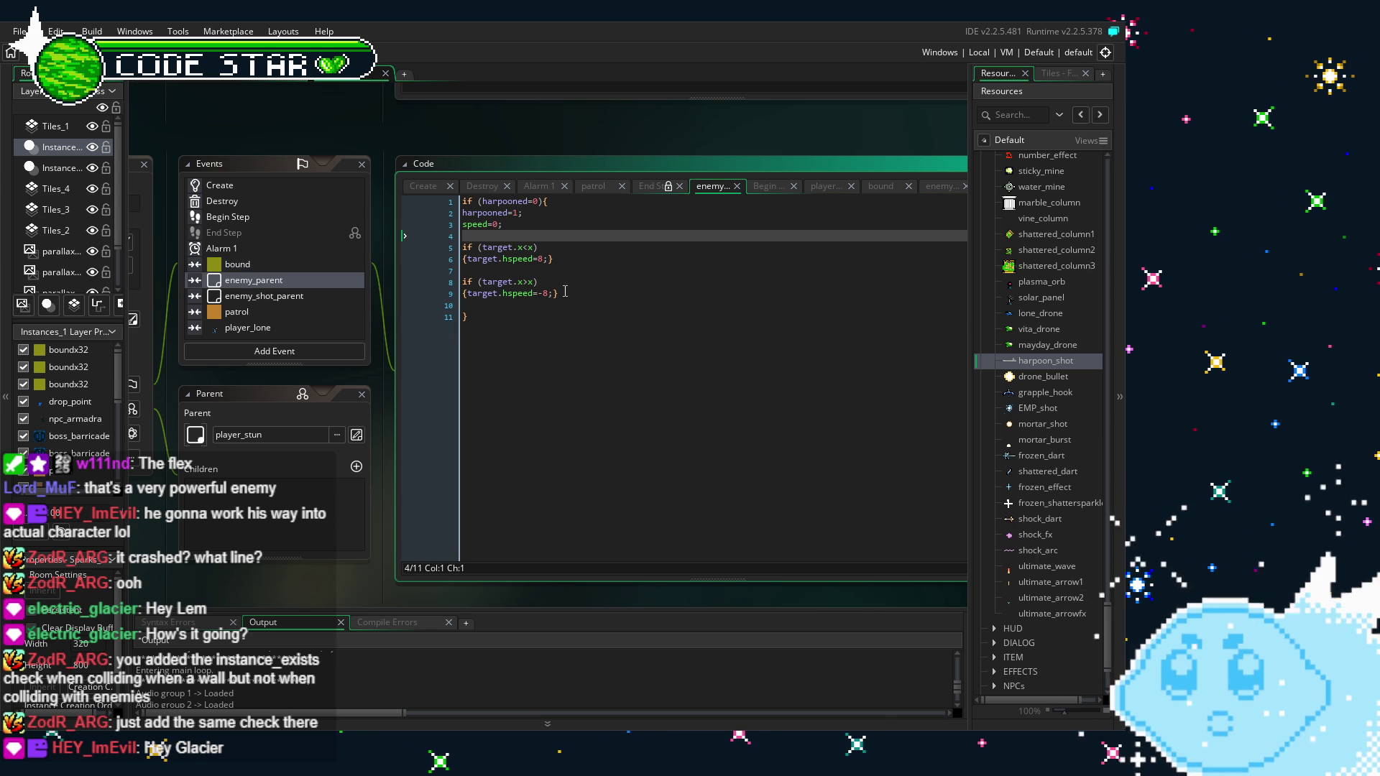
pyautogui.press('Return')
pyautogui.write('if (instance_exists(player_lone))')
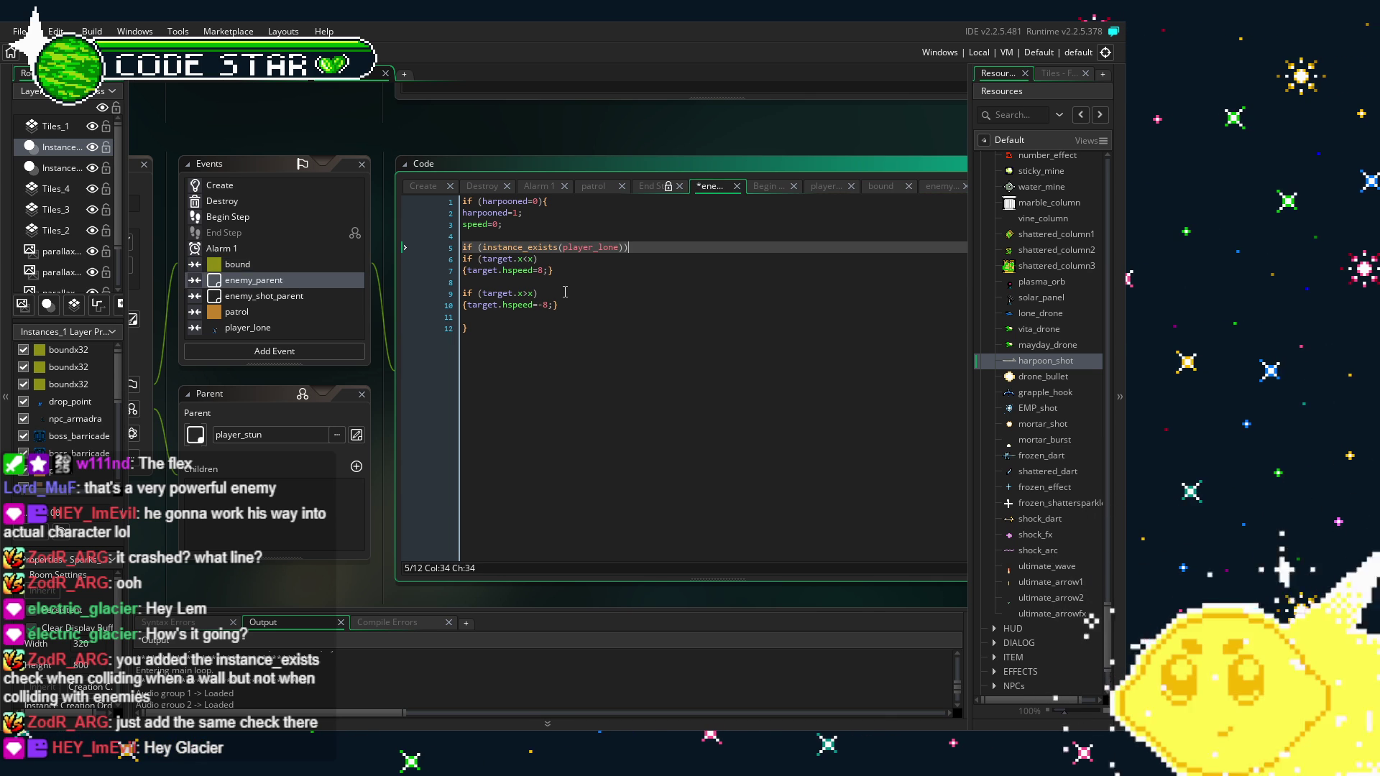
pyautogui.click(352, 264)
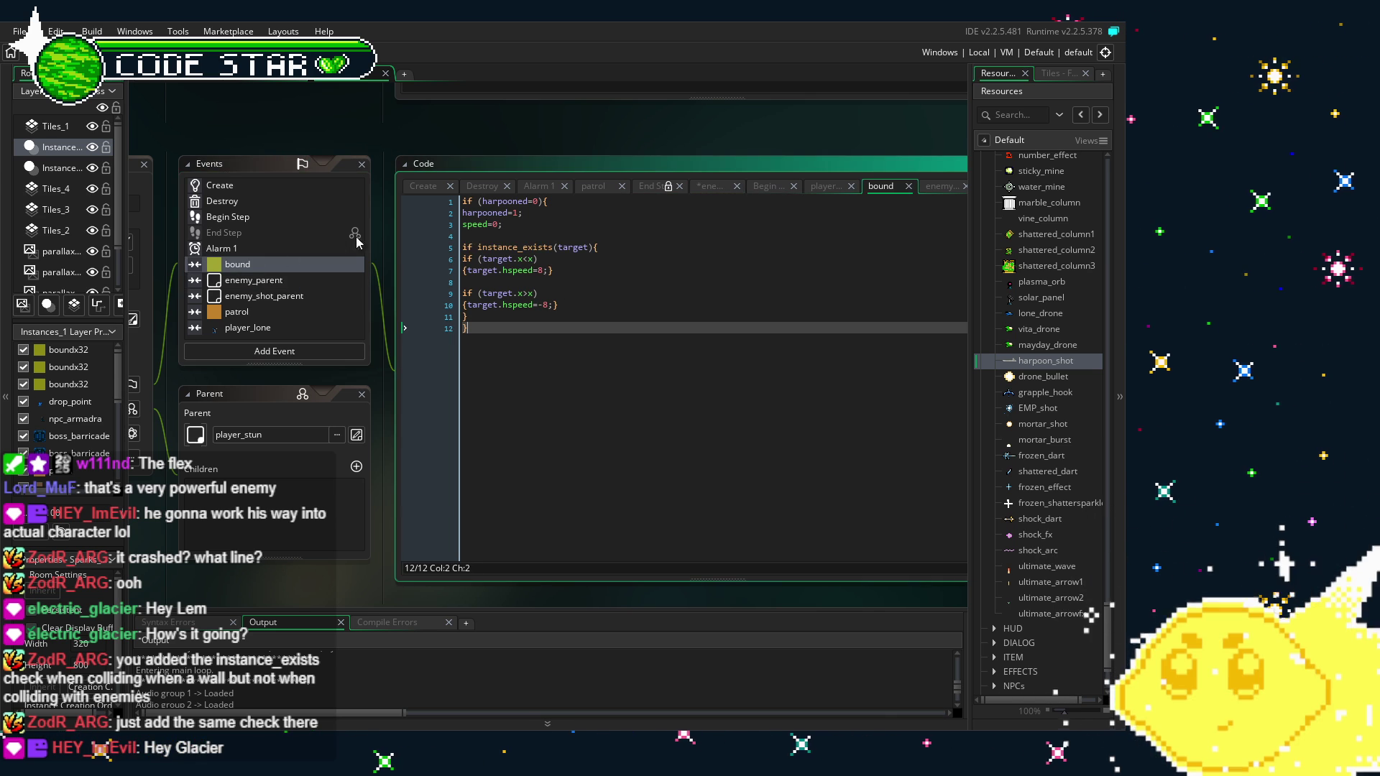
pyautogui.click(261, 280)
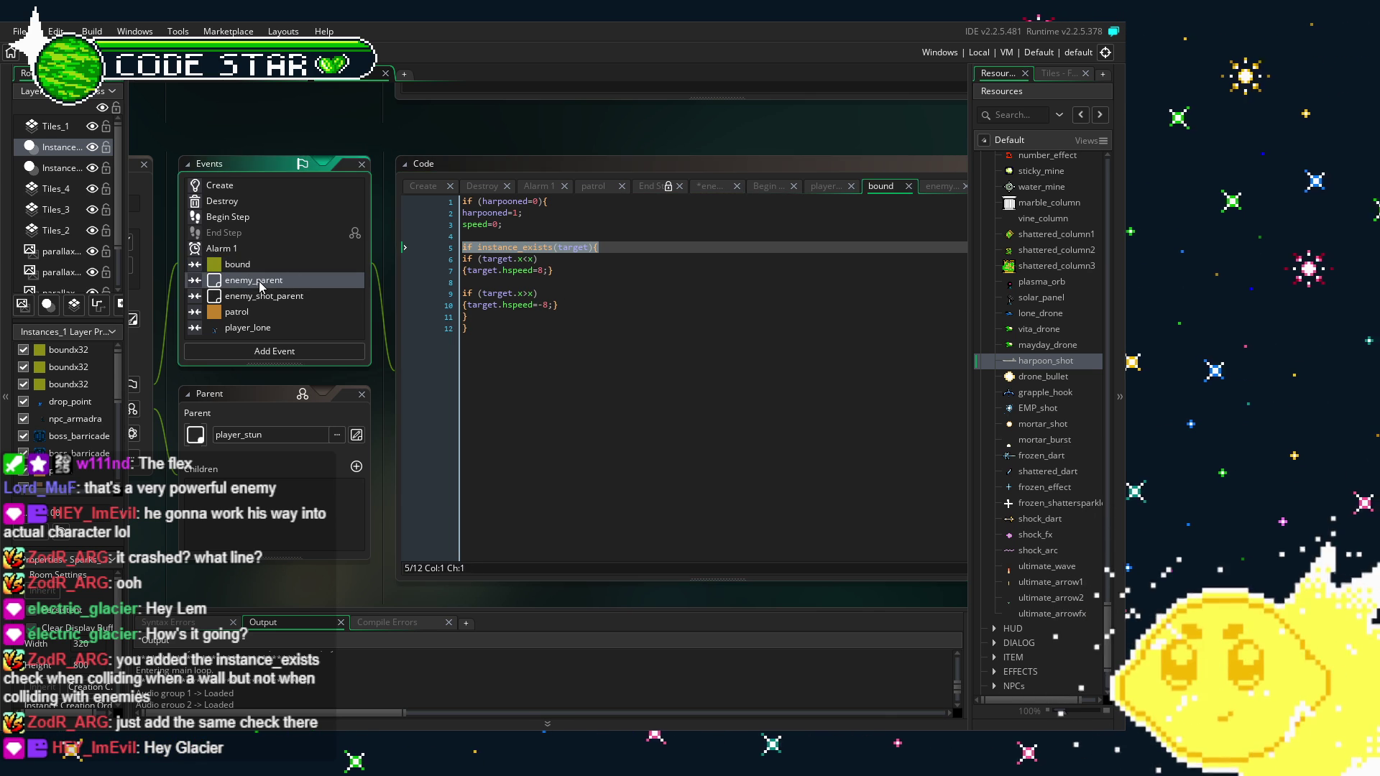
pyautogui.click(261, 284)
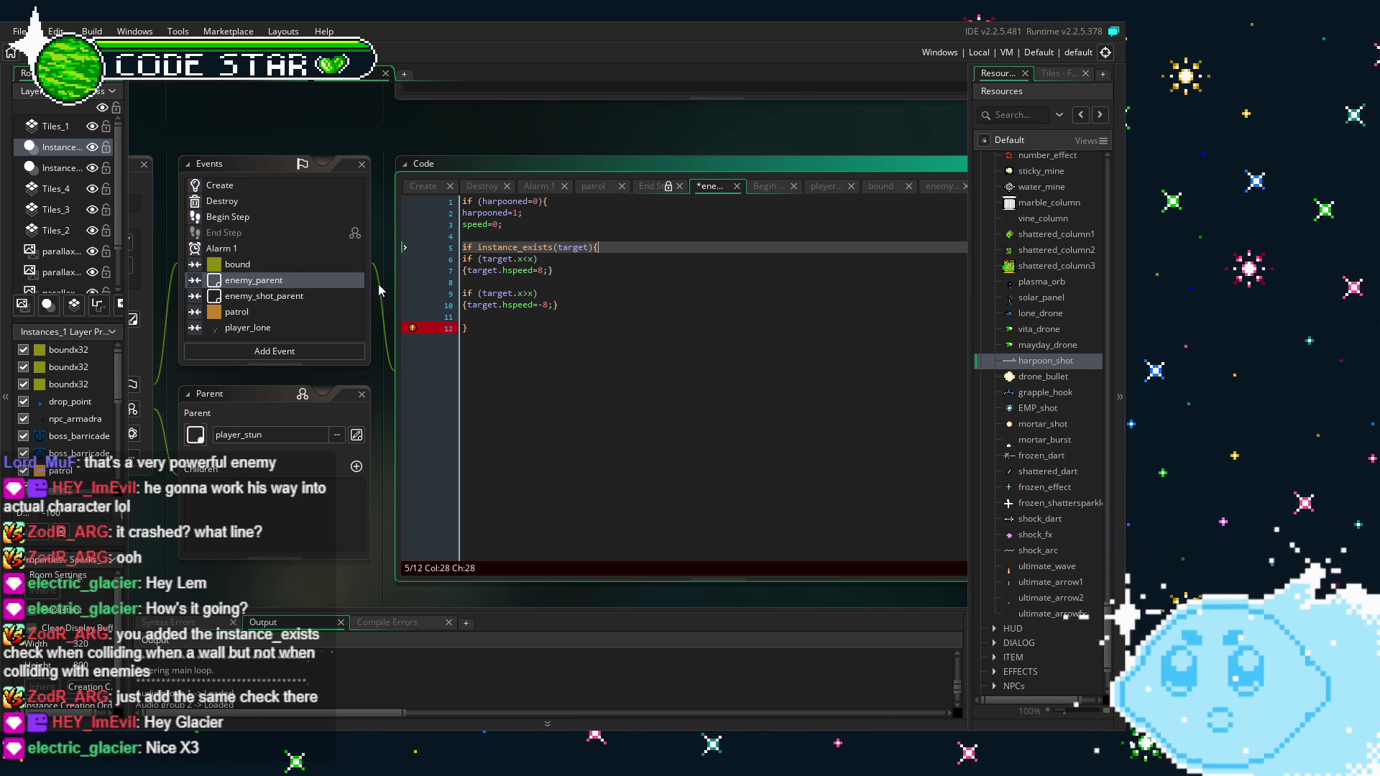
pyautogui.click(505, 316)
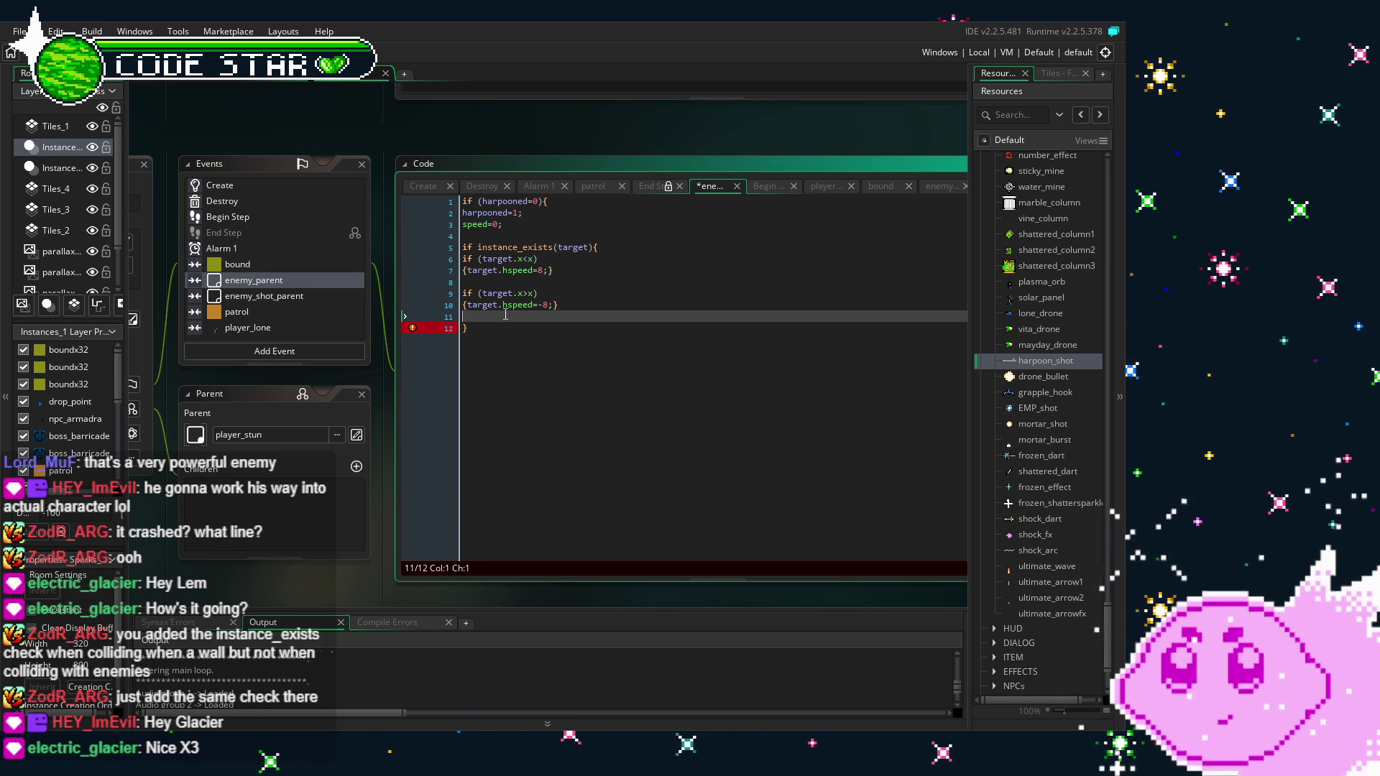
pyautogui.write('}')
pyautogui.hotkey('ctrl', 's')
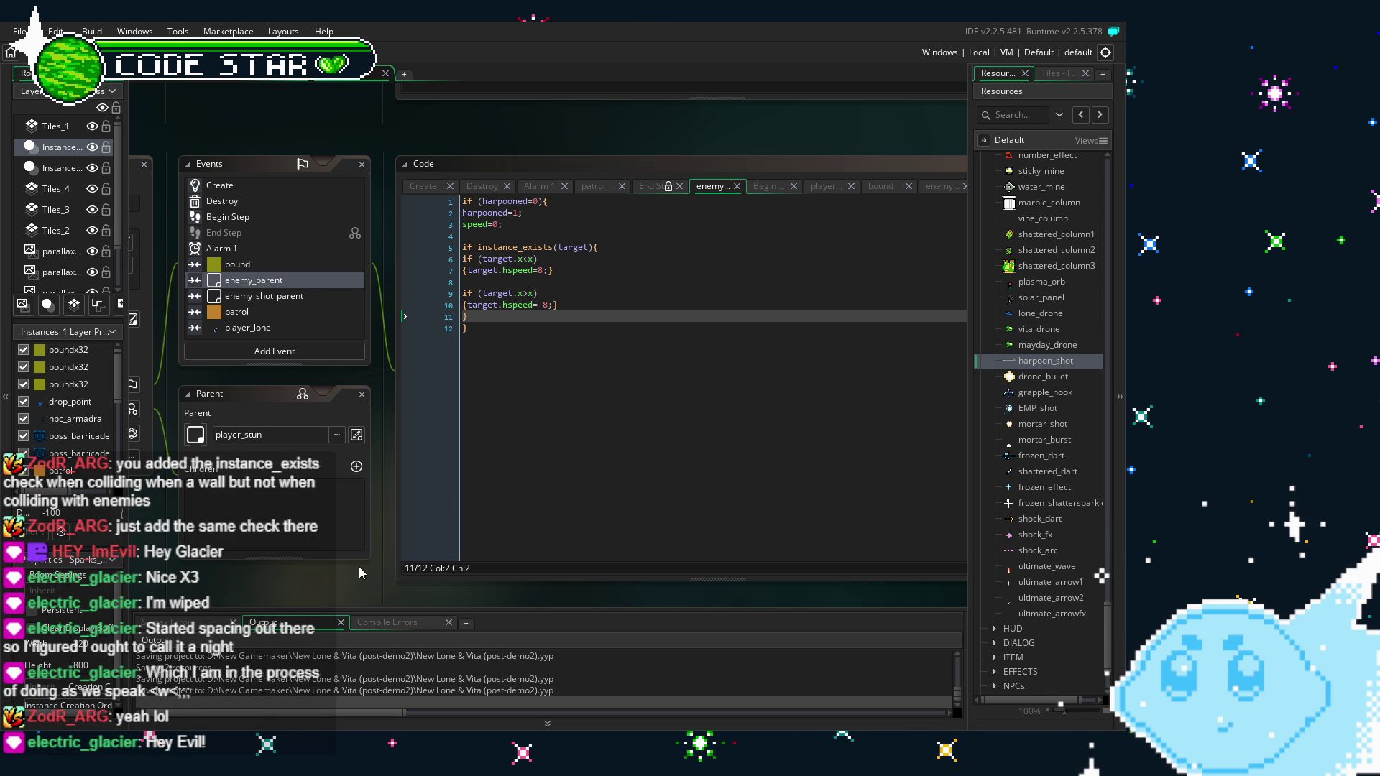
pyautogui.moveTo(359, 566); pyautogui.dragTo(332, 568)
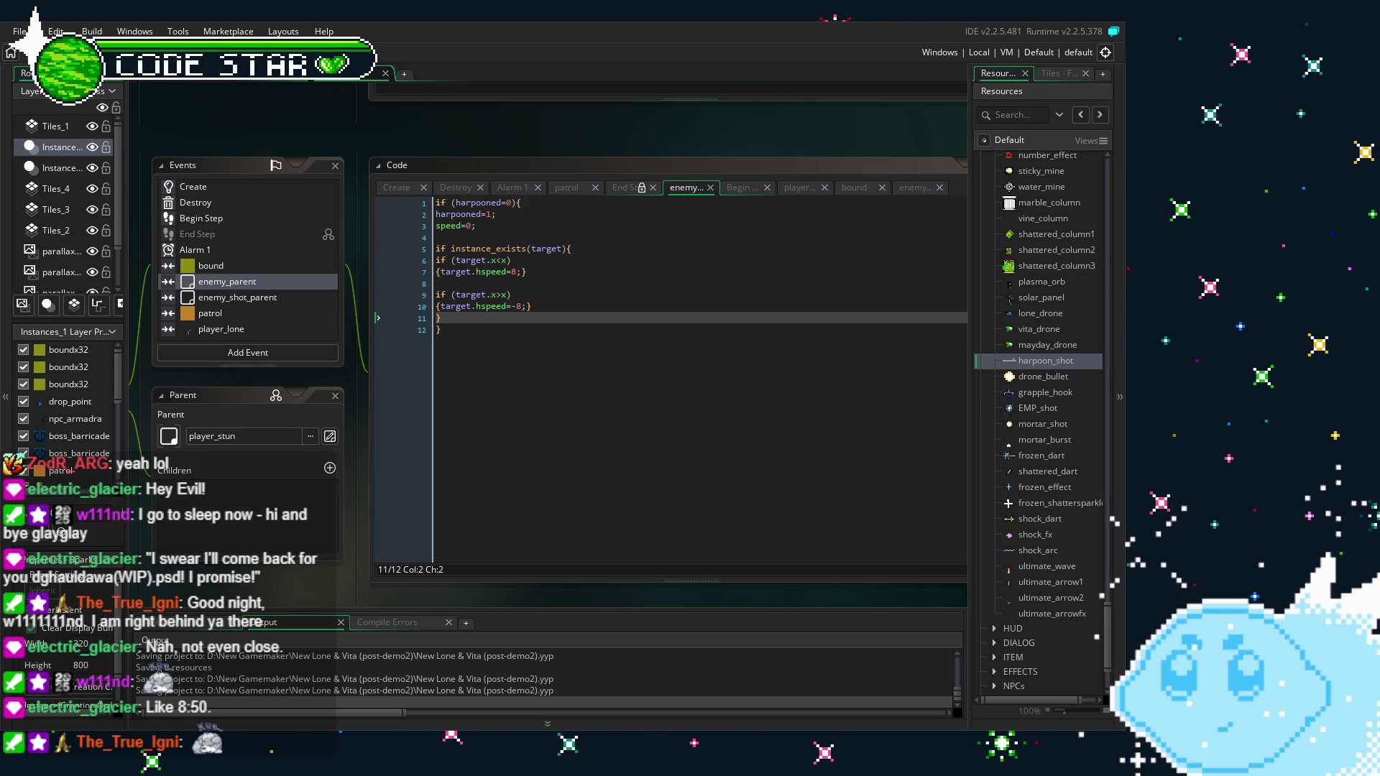
pyautogui.moveTo(164, 118)
pyautogui.mouseDown()
pyautogui.moveTo(210, 97)
pyautogui.moveTo(377, 127)
pyautogui.moveTo(360, 128)
pyautogui.mouseUp()
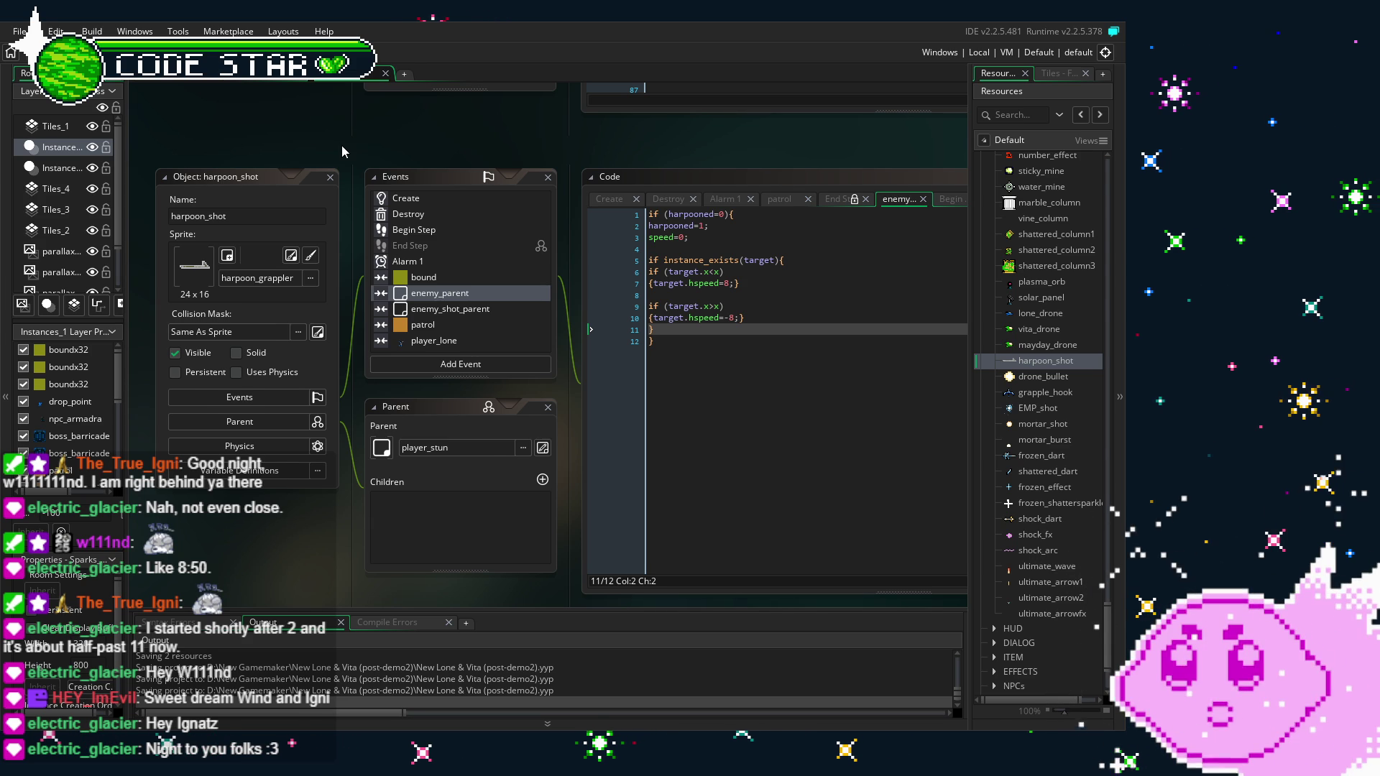
# Build and run the game with F5 to test the guarded harpoon code
pyautogui.moveTo(343, 145); pyautogui.dragTo(315, 142)
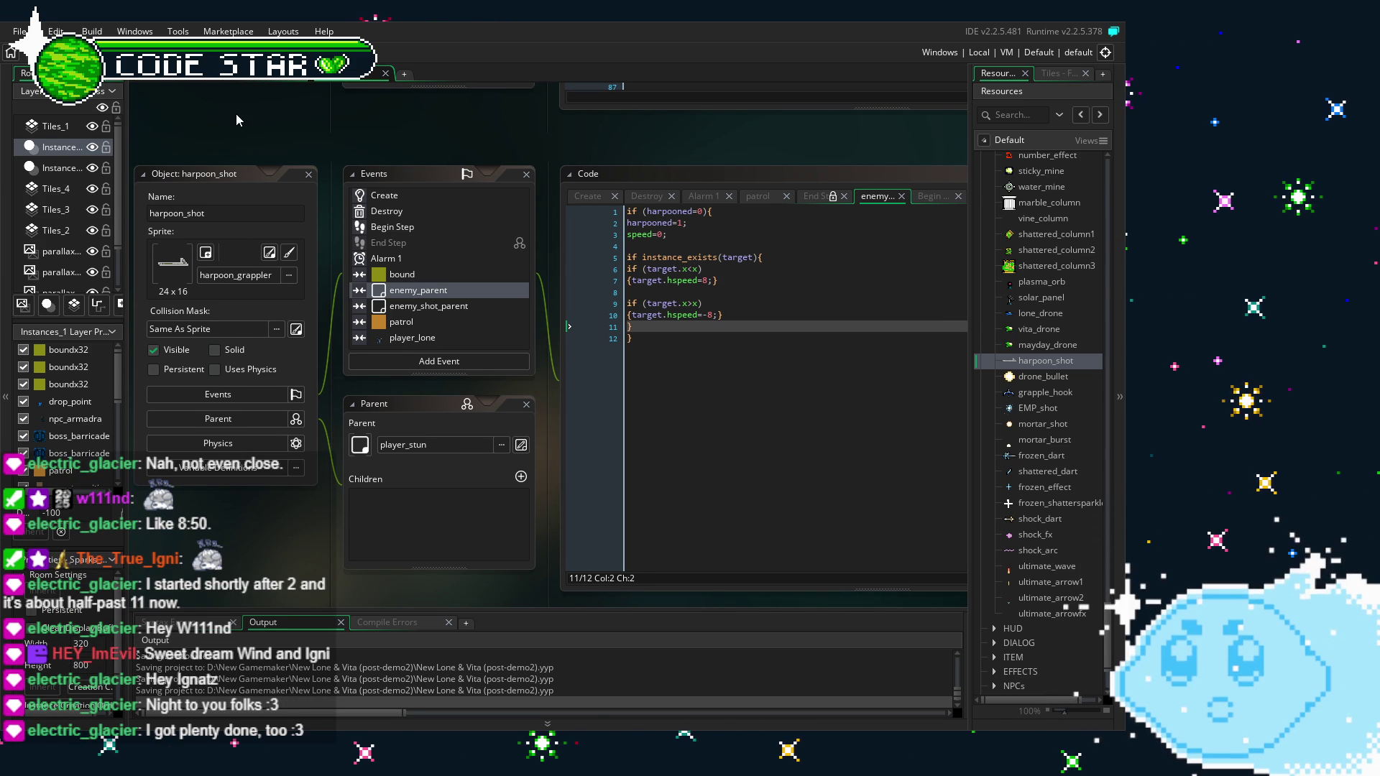
pyautogui.press('F5')
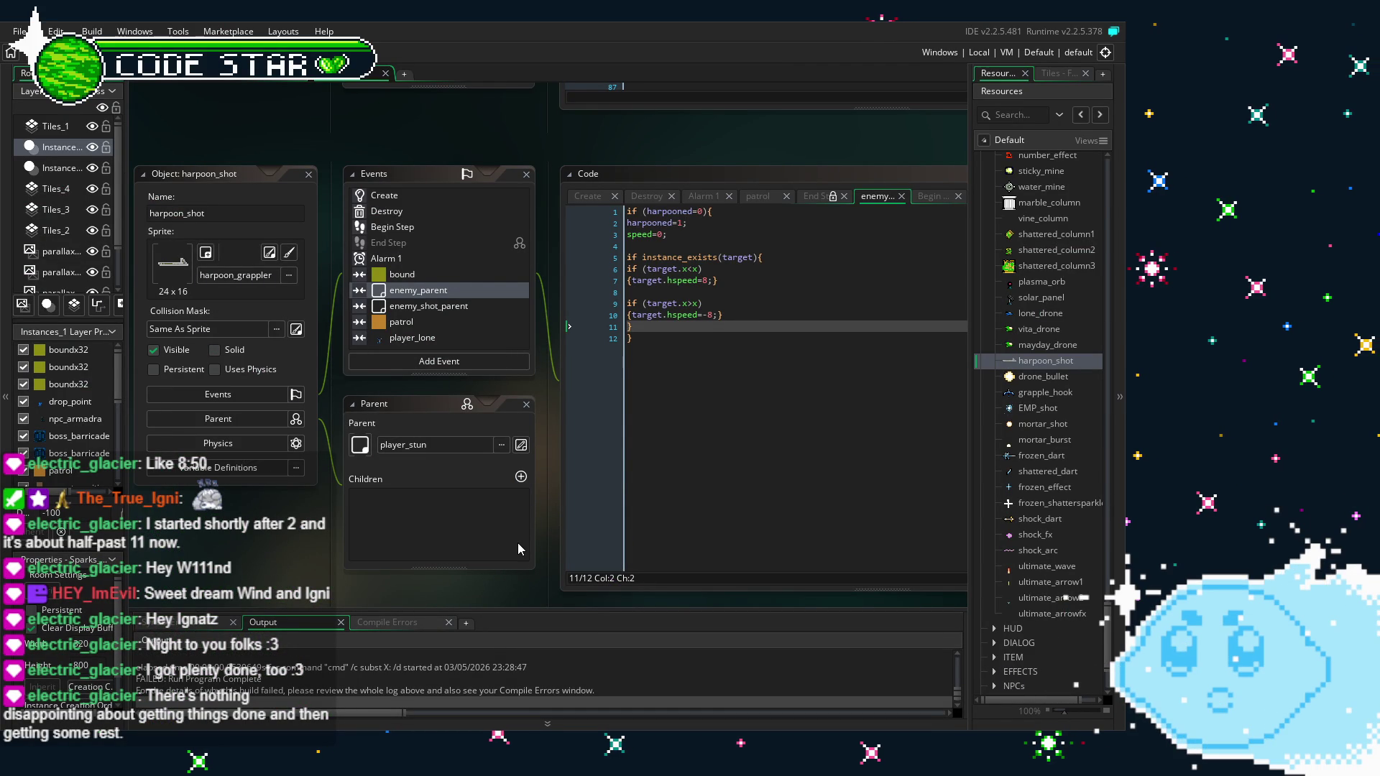
# Add the missing ')' after target in line 5's instance_exists(target) check in the bound event
pyautogui.click(393, 277)
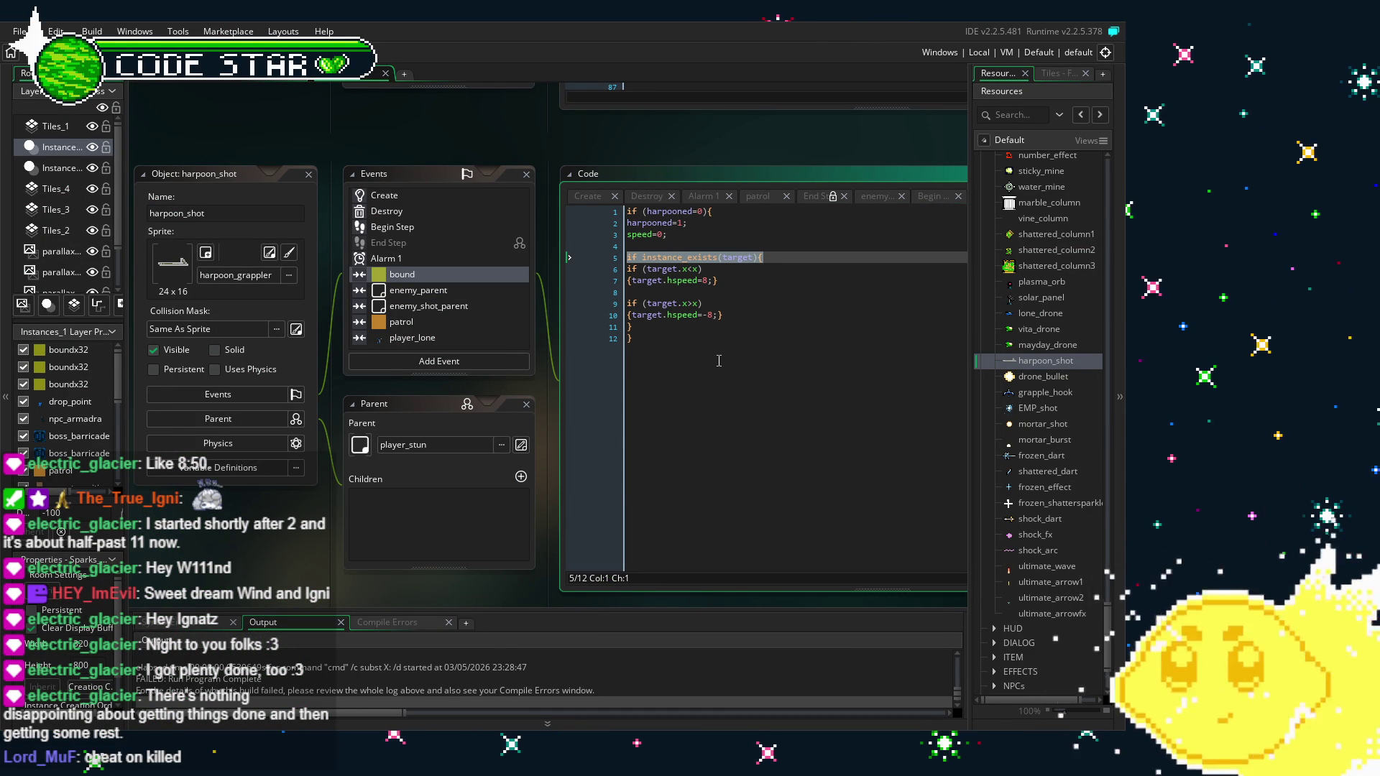
pyautogui.click(734, 378)
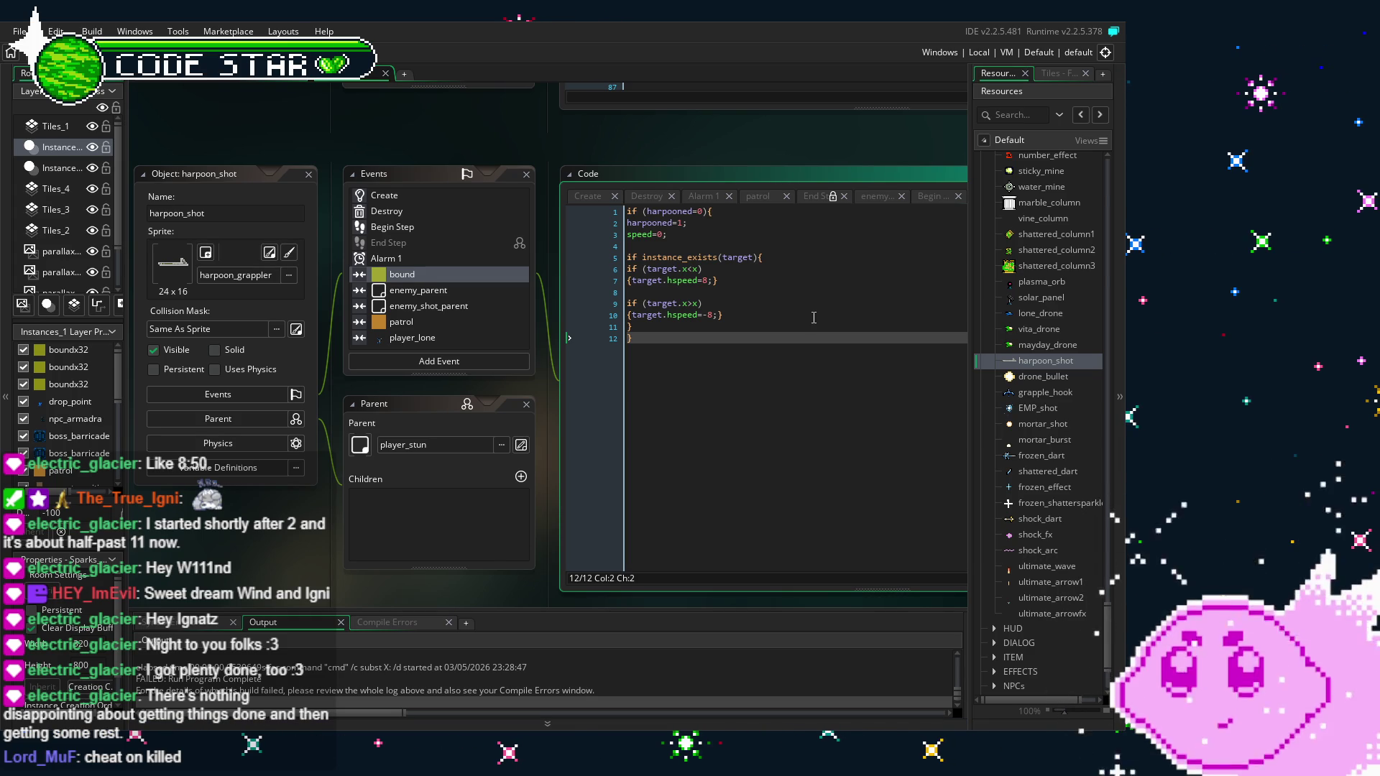
pyautogui.click(753, 258)
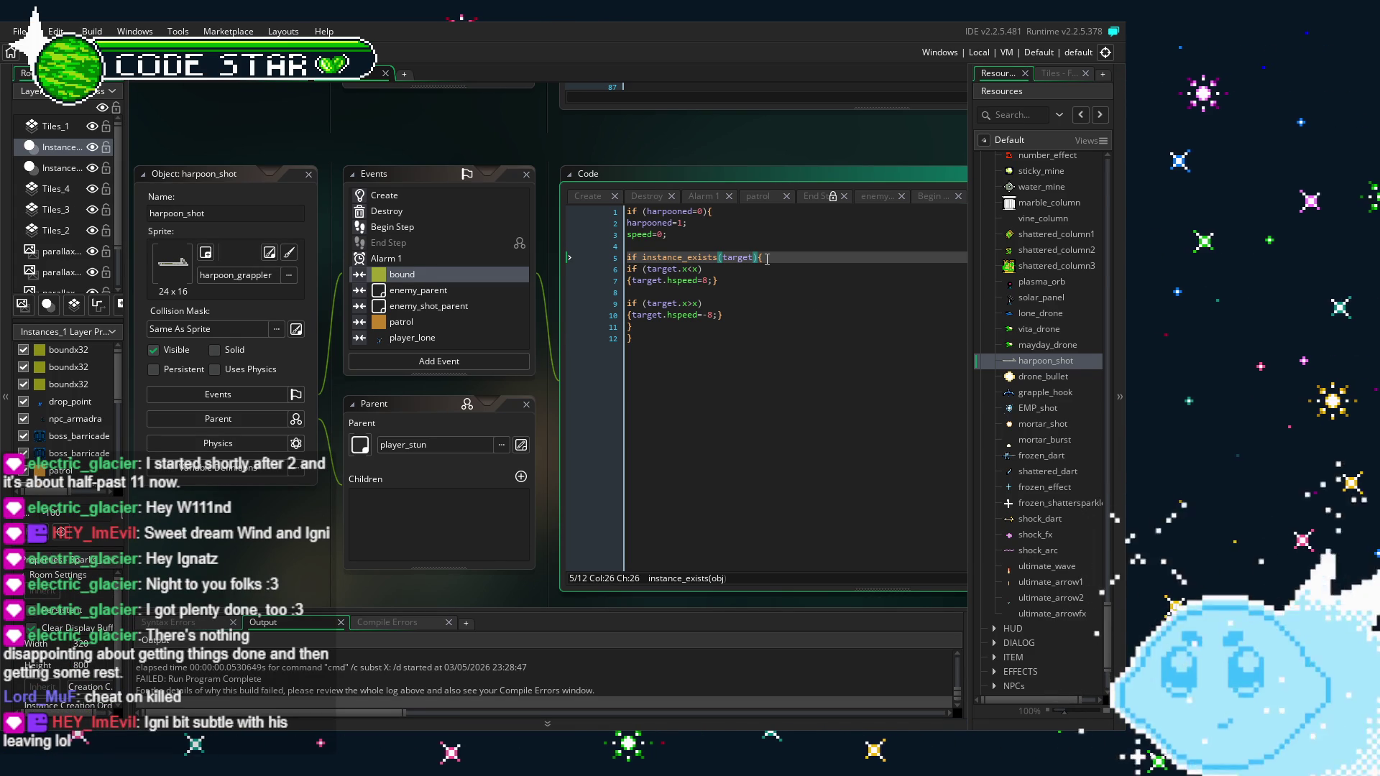
pyautogui.write(')')
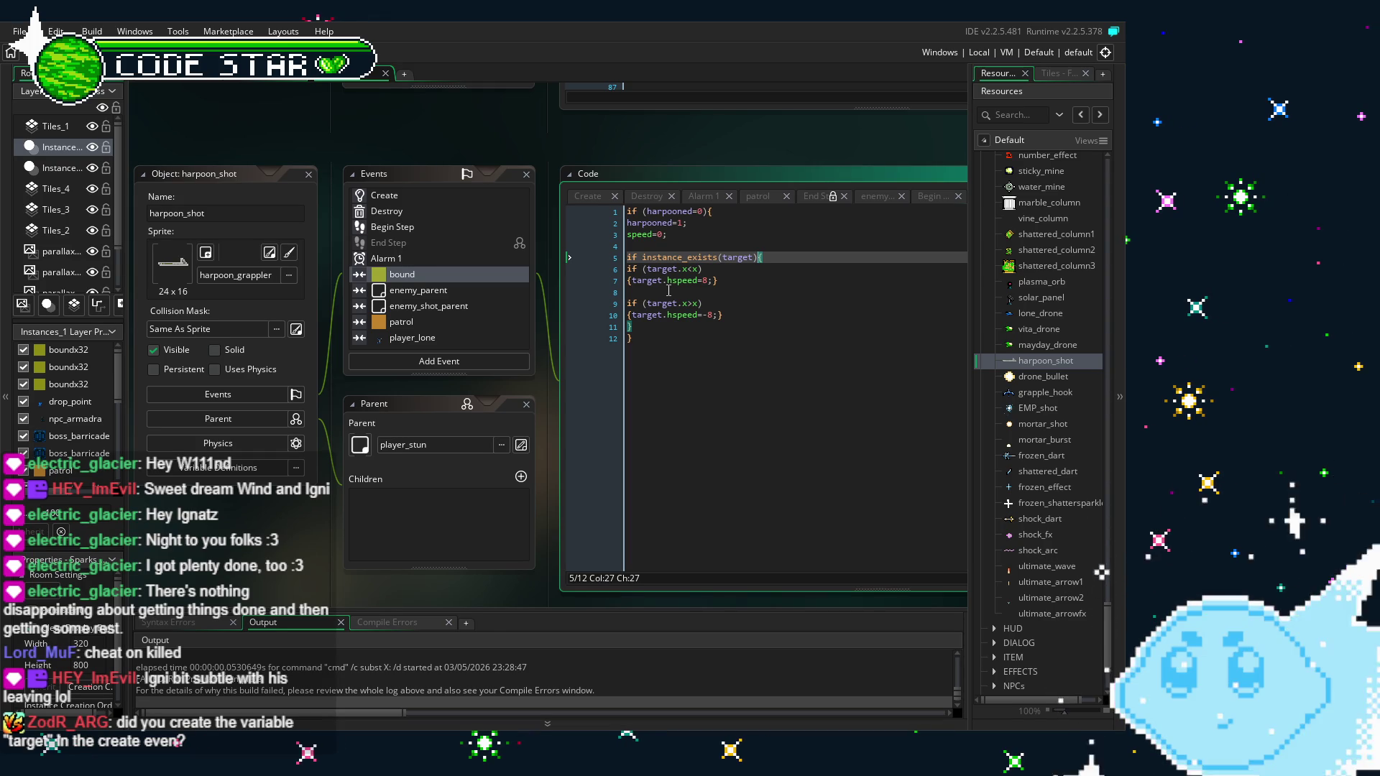
pyautogui.click(411, 195)
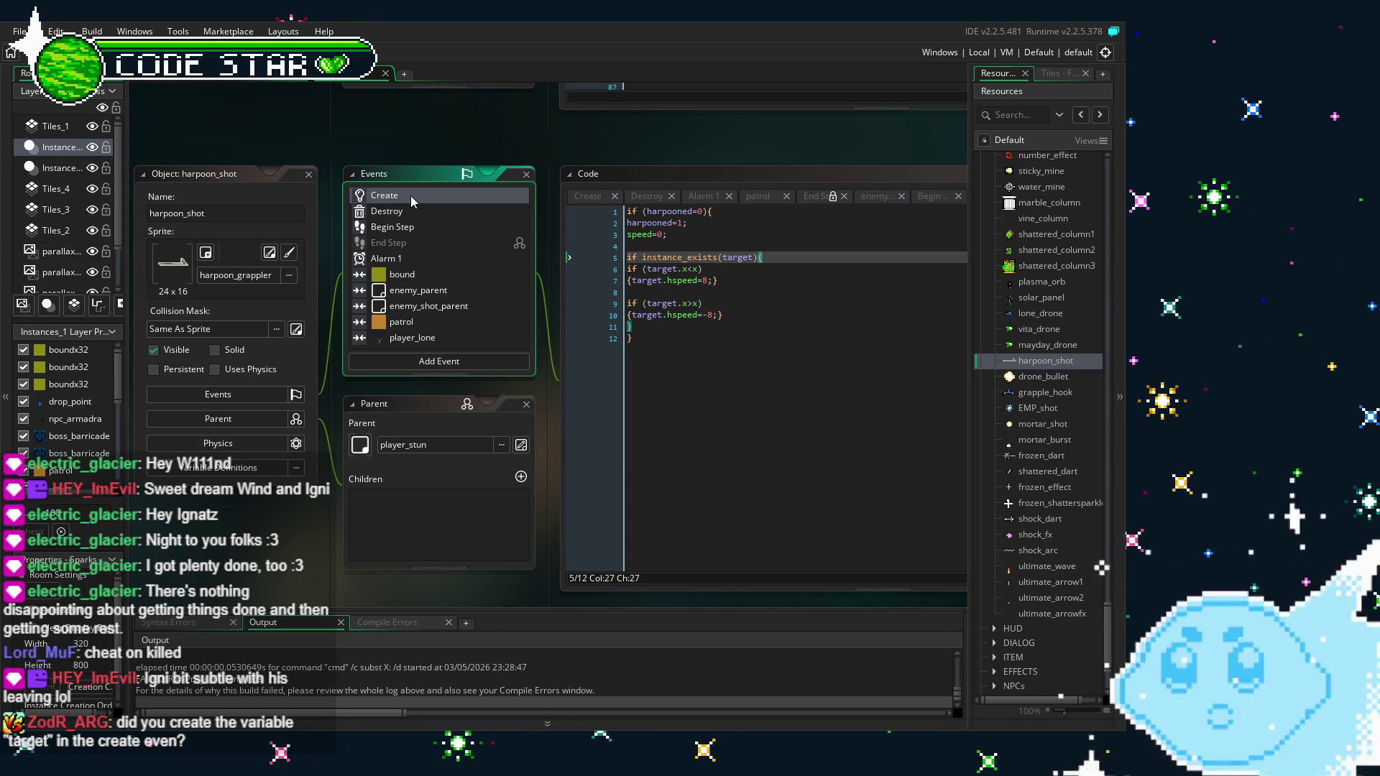
# Copy the 'target = instance_nearest' line from Begin Step to line 1 of the Create event
pyautogui.press('Down')
pyautogui.press('Down')
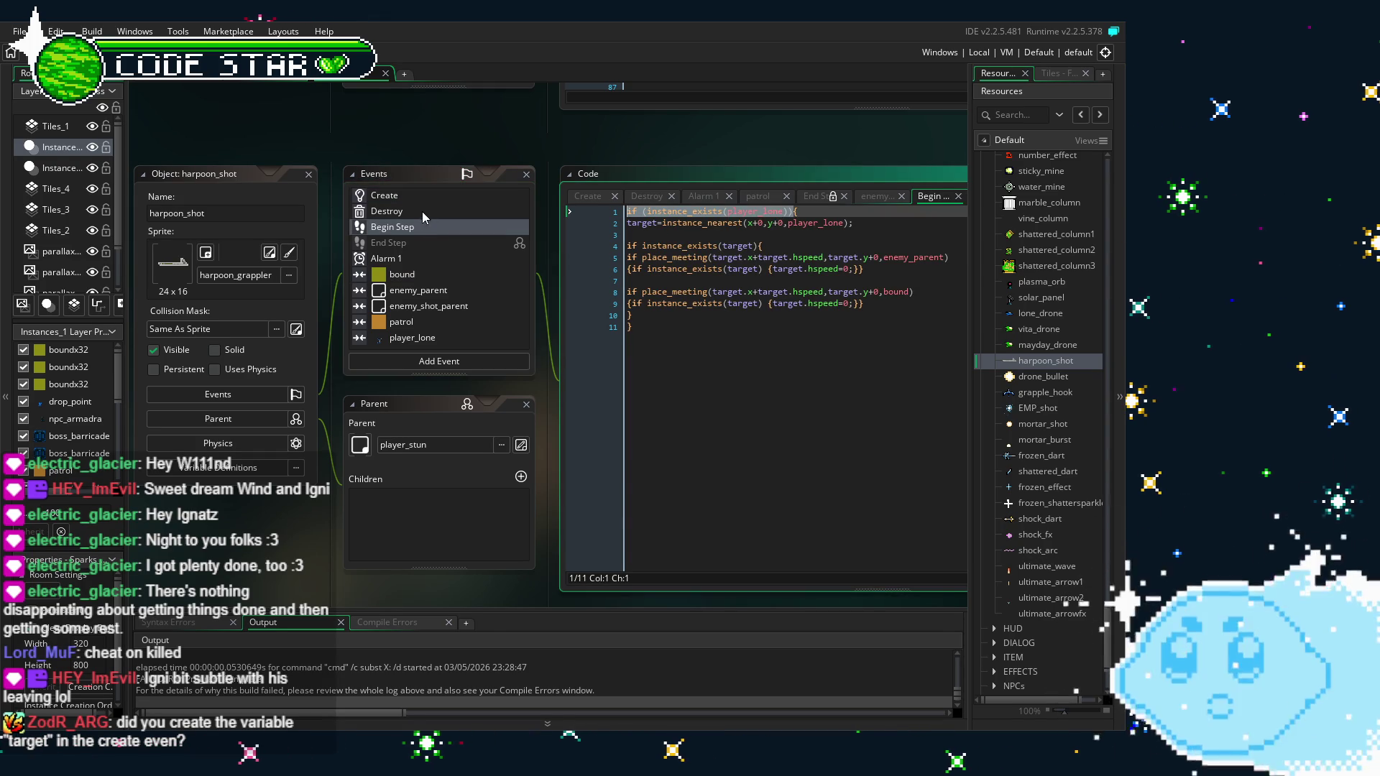
pyautogui.click(736, 211)
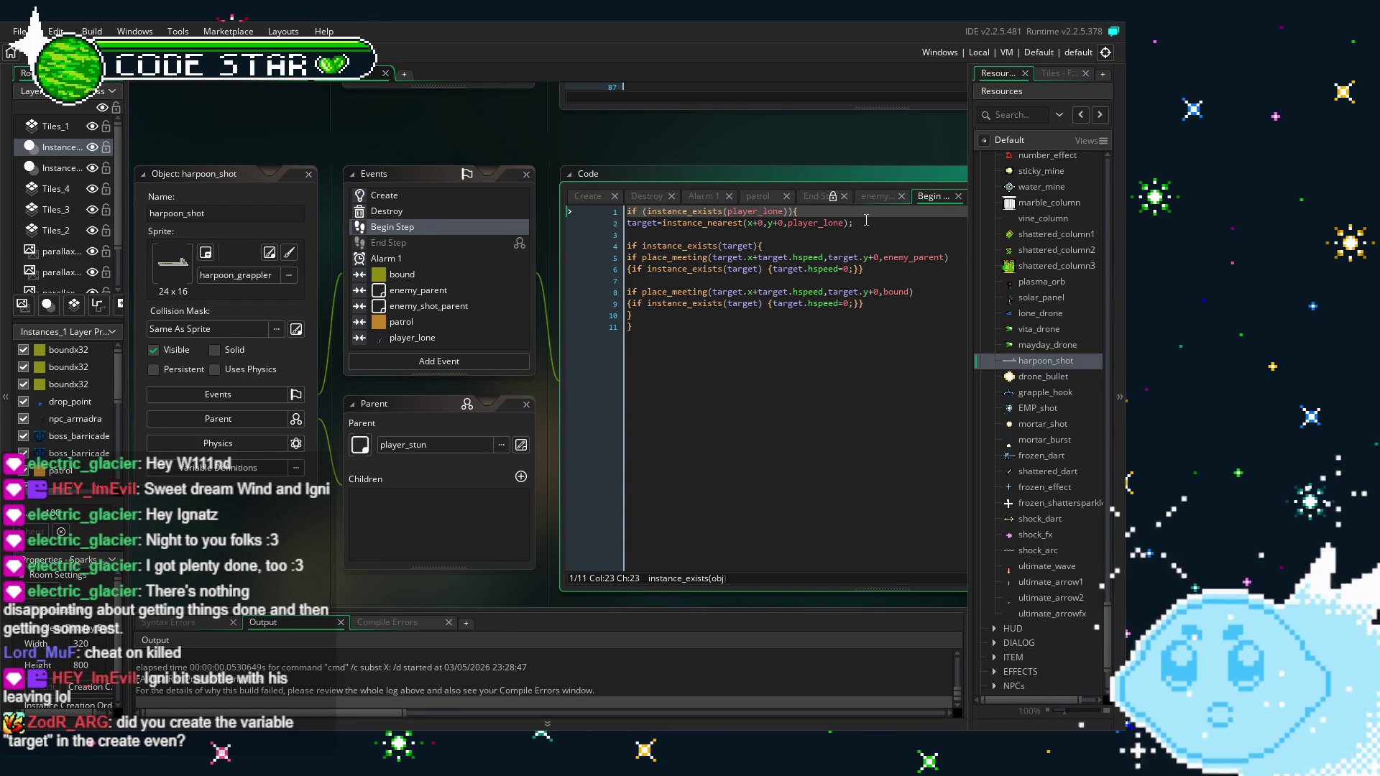
pyautogui.click(588, 223)
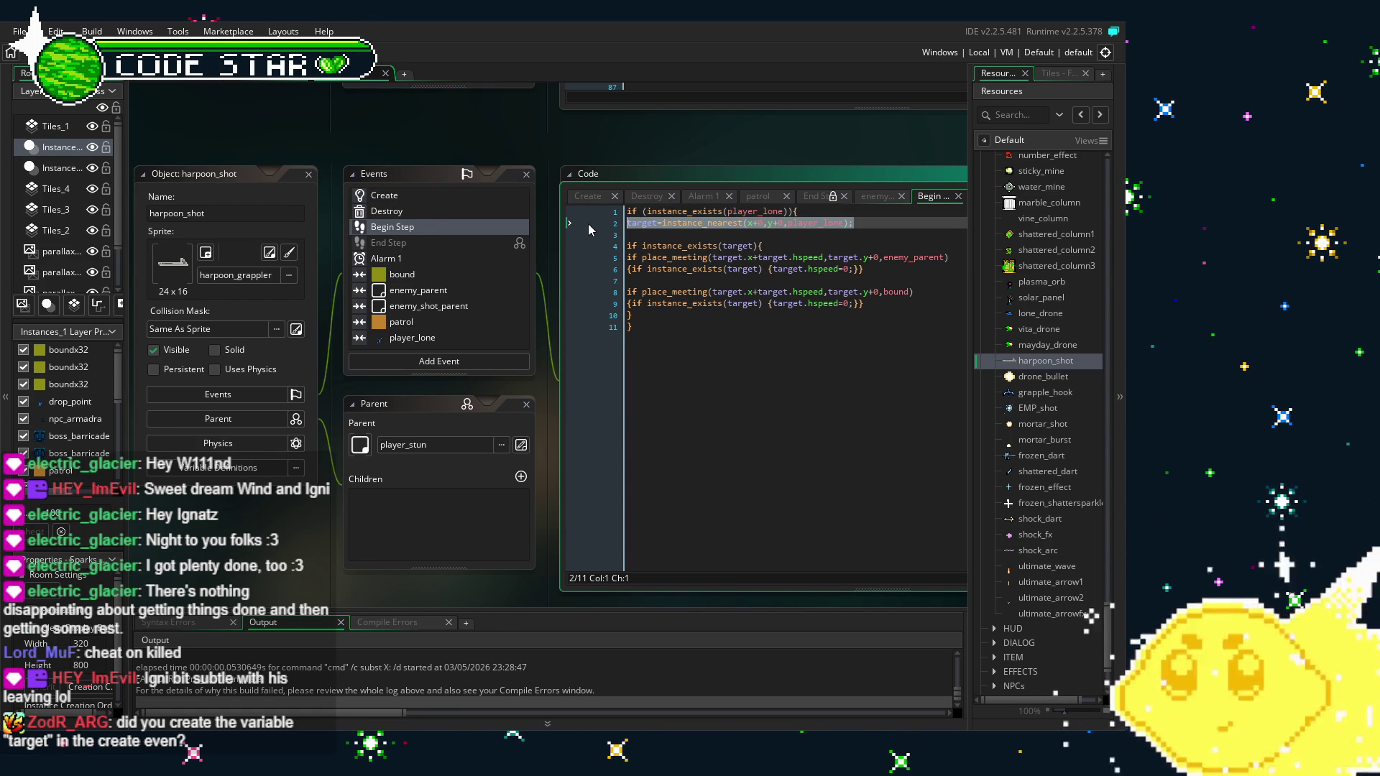
pyautogui.click(587, 195)
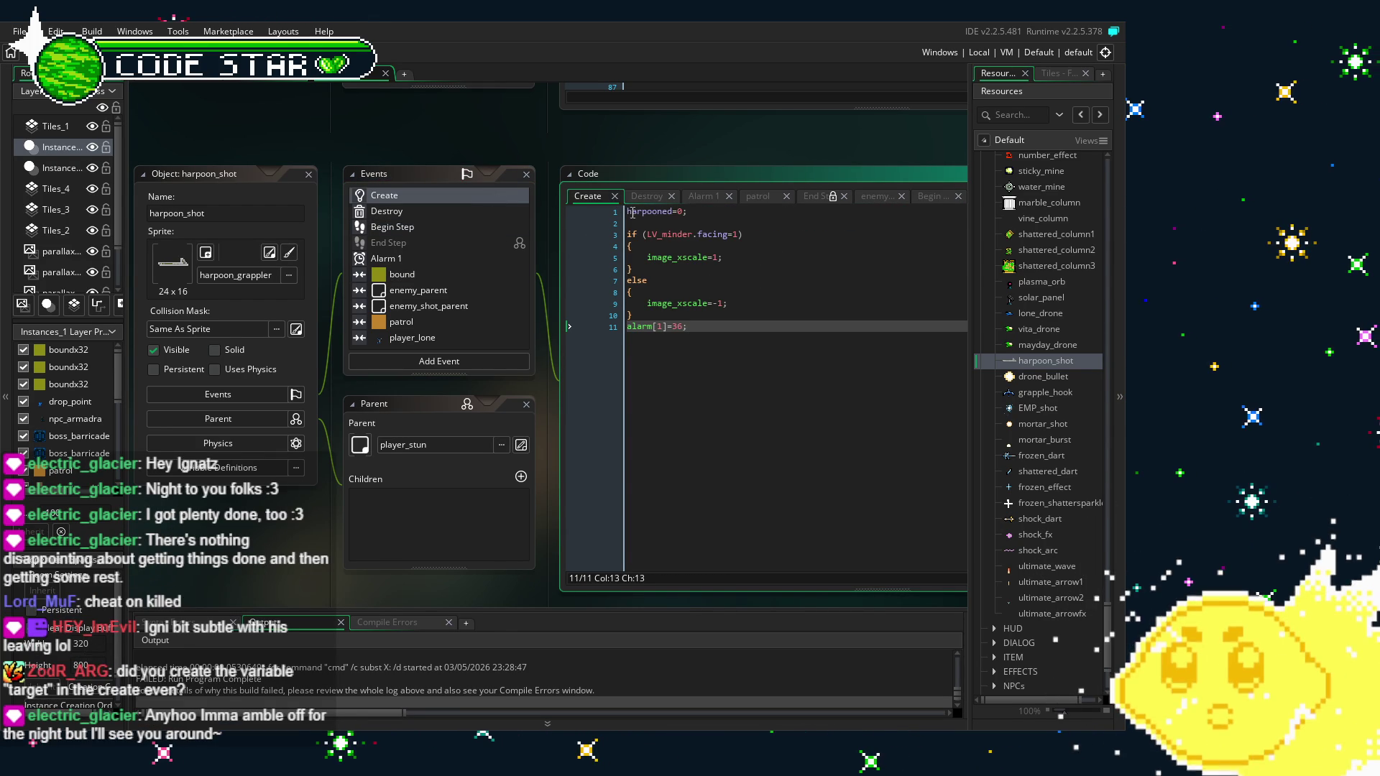
pyautogui.hotkey('ctrl', 'Home')
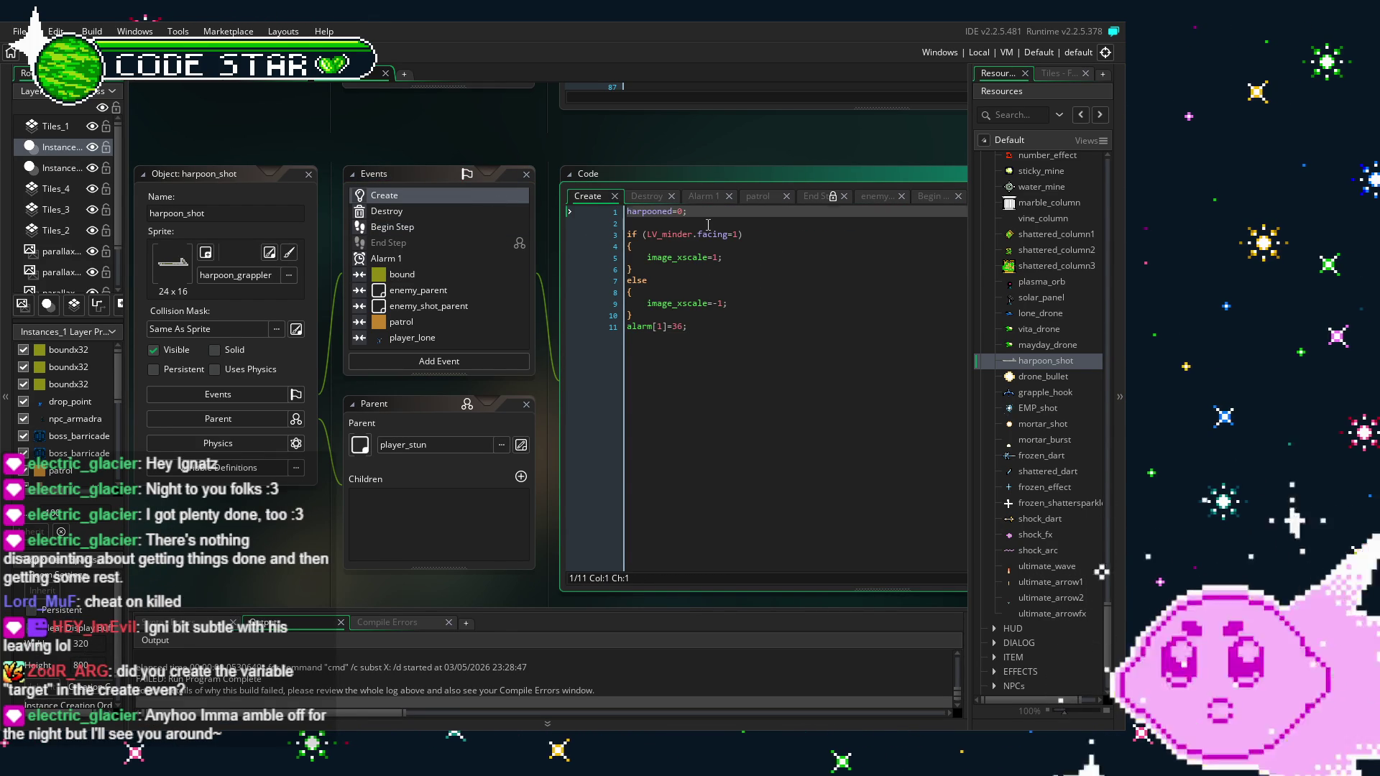
pyautogui.write('target=instance_nearest(x+0,y+0,player_lone);')
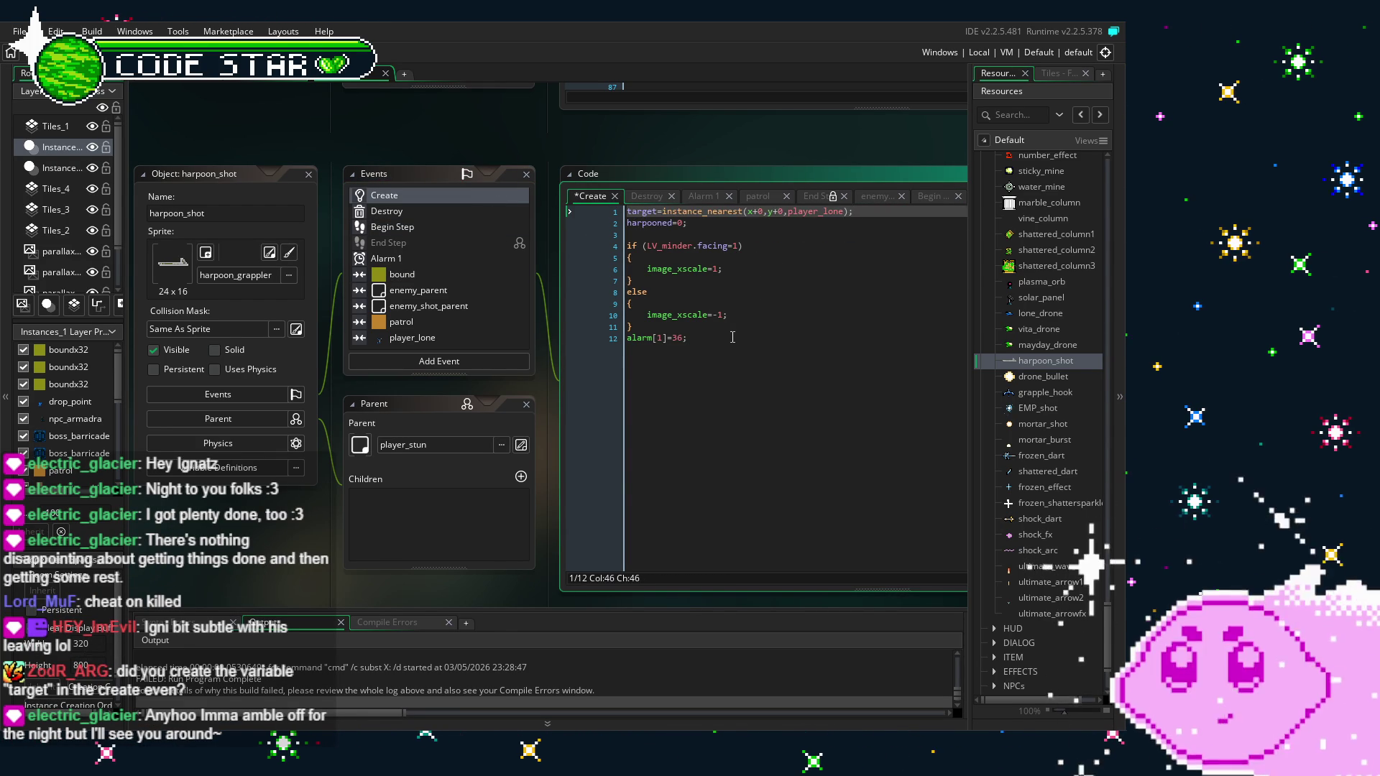
# Save the project and launch a new test run of the game
pyautogui.click(733, 337)
pyautogui.hotkey('ctrl', 's')
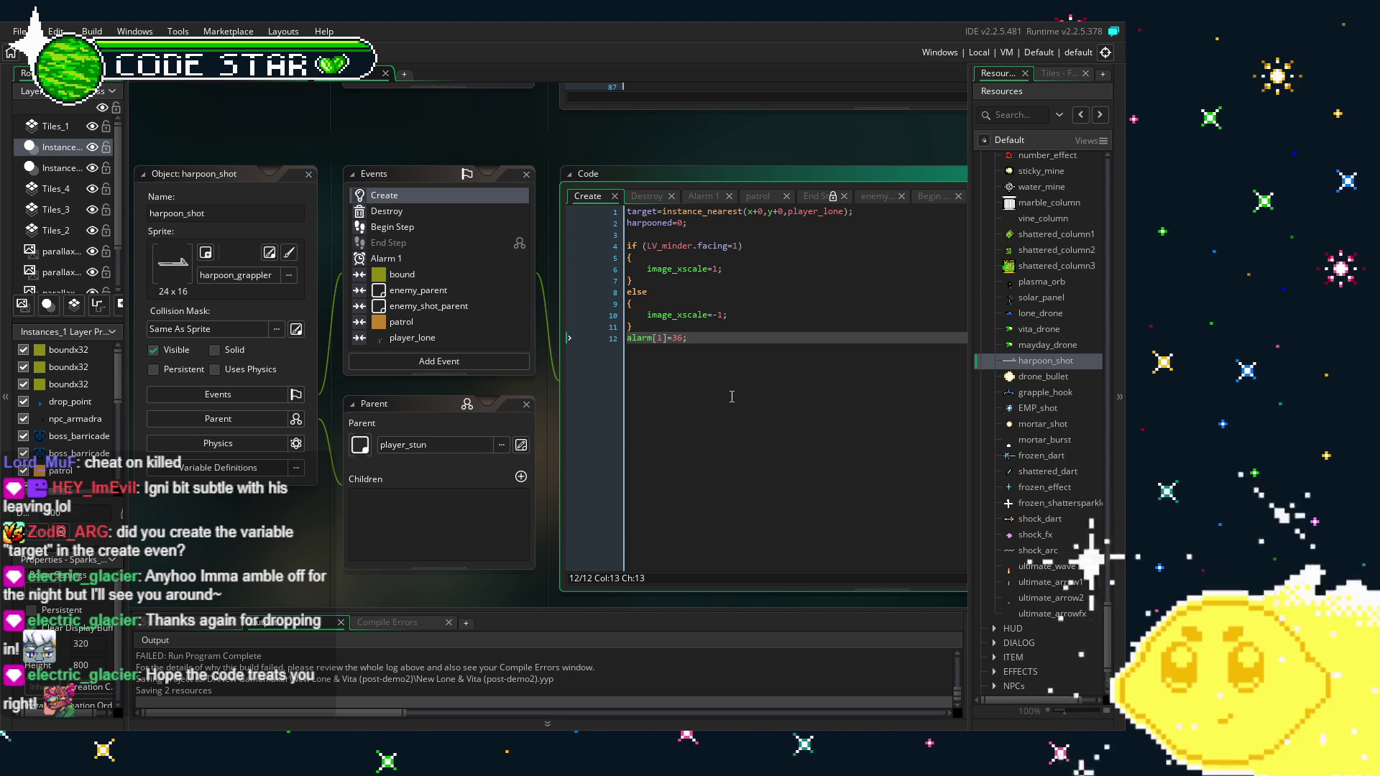
pyautogui.press('F5')
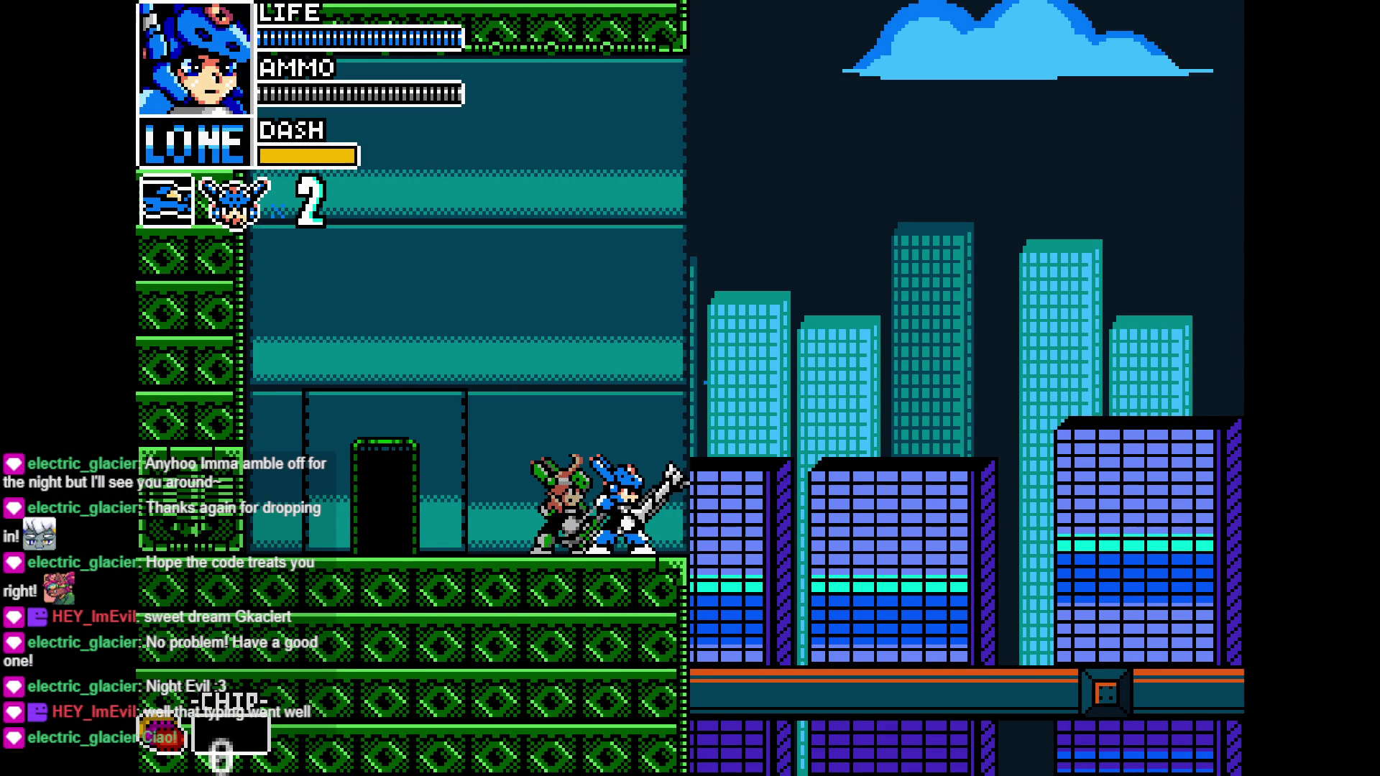
# Move the hero around the starting room and go through the door to the rooftop
pyautogui.press('Left')
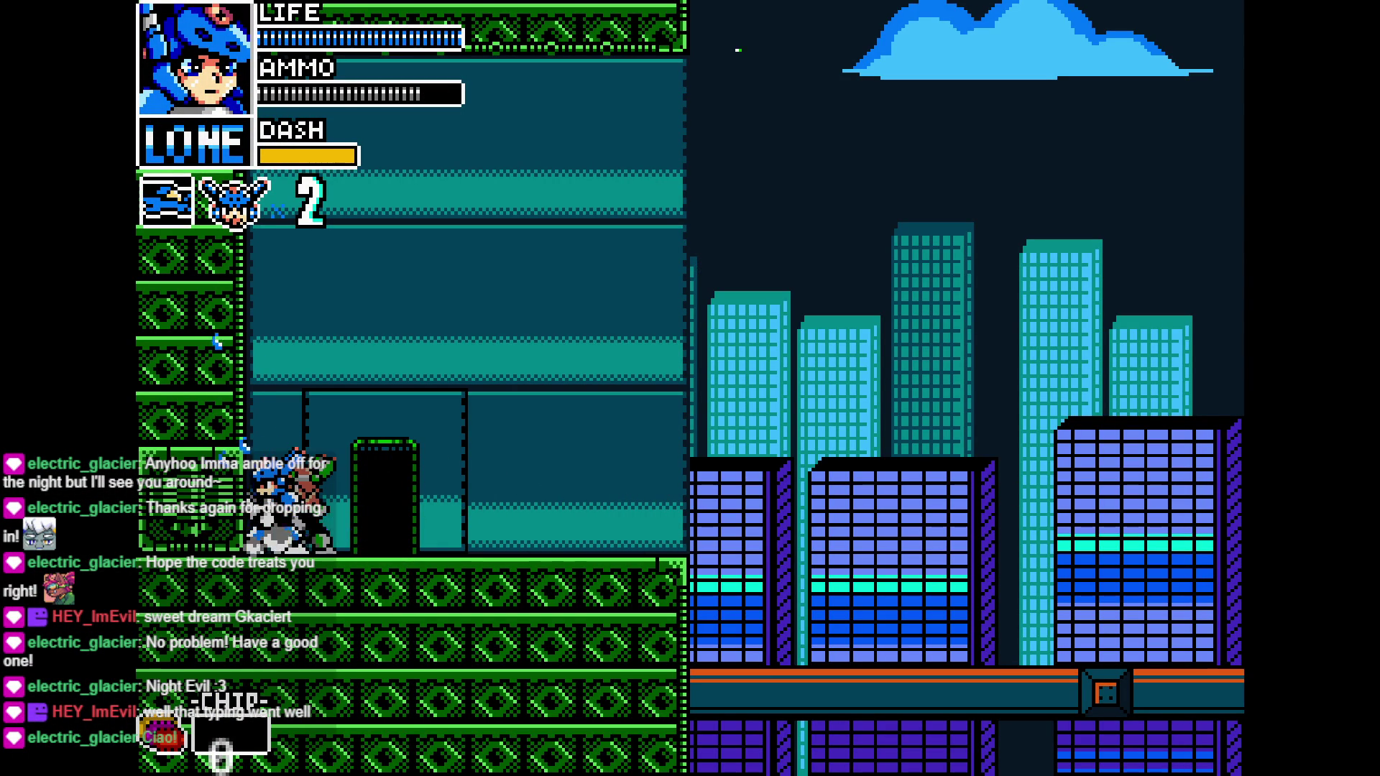
pyautogui.press('Right')
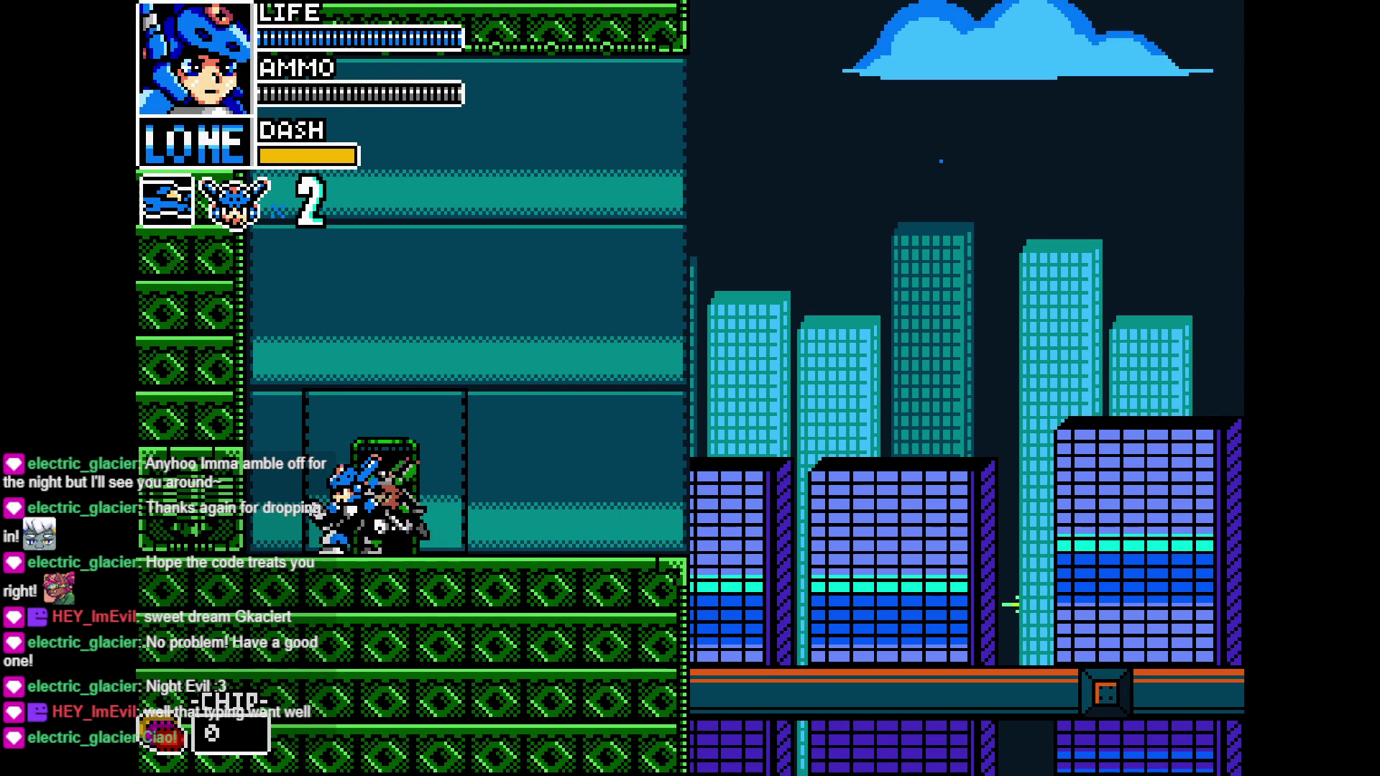
pyautogui.press('Left')
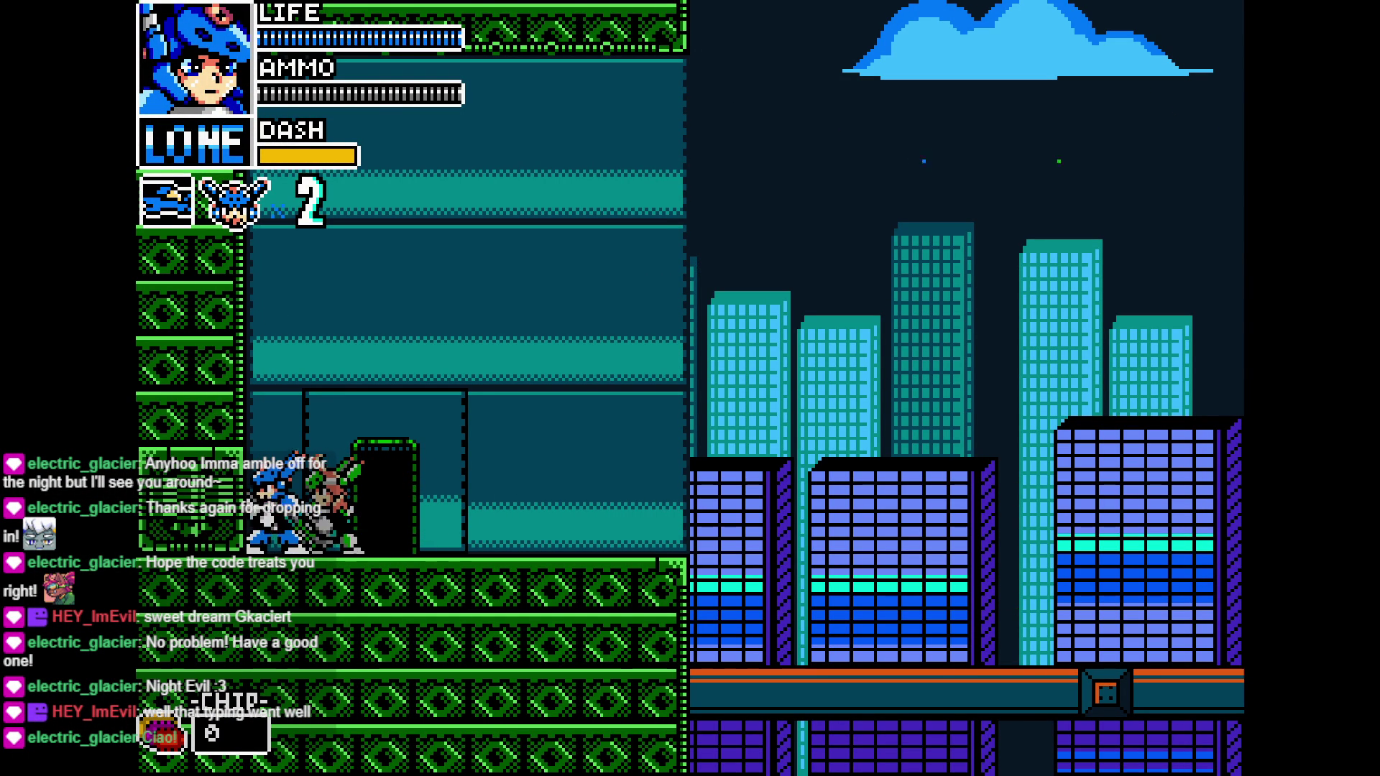
pyautogui.press('Right')
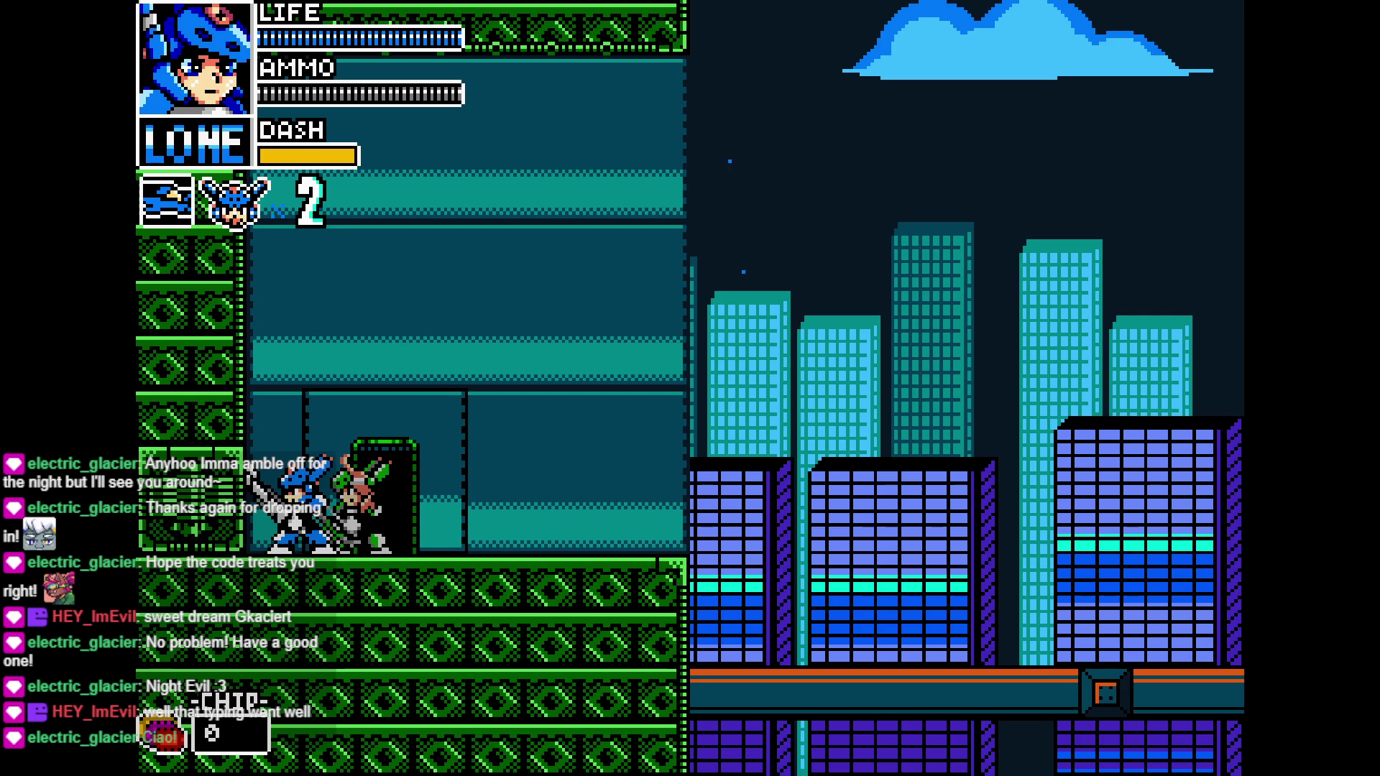
pyautogui.press('Right')
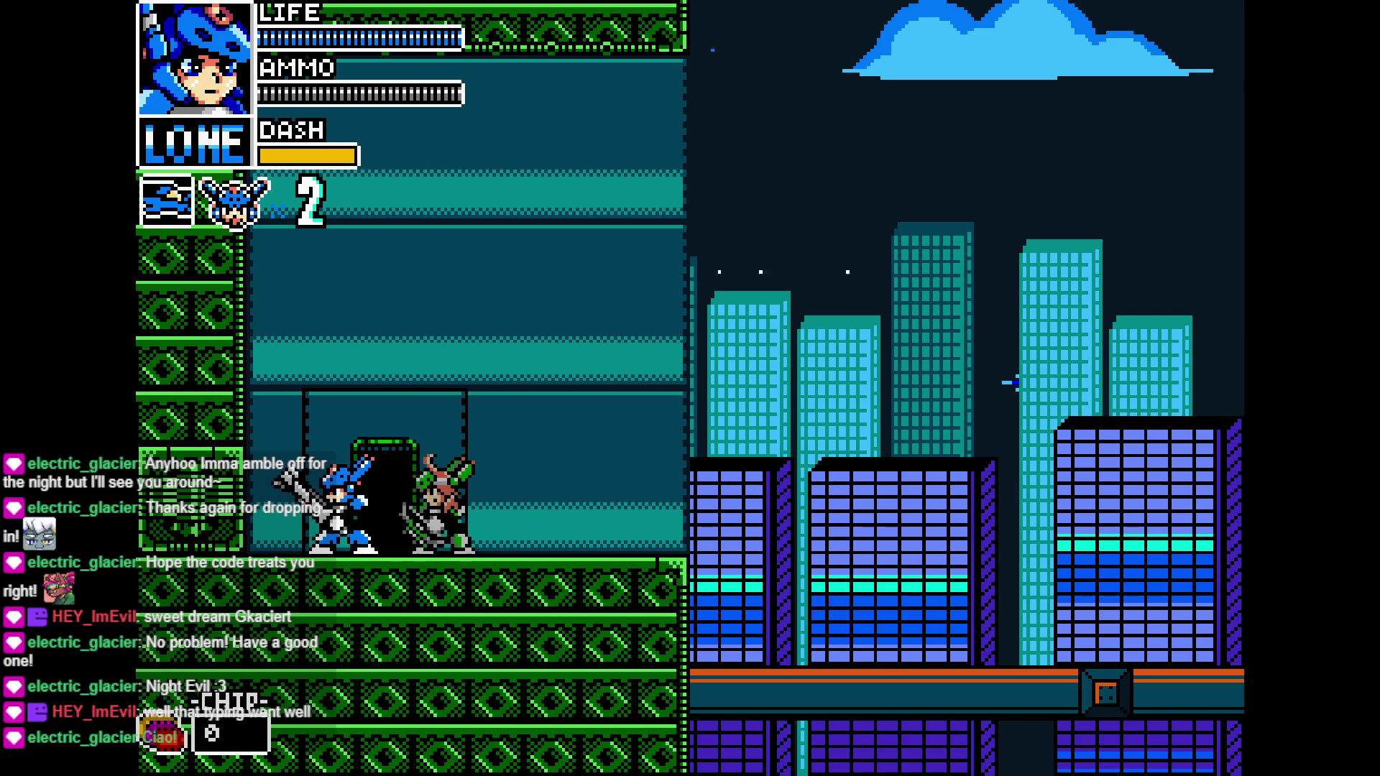
pyautogui.press('Right')
pyautogui.press('Right')
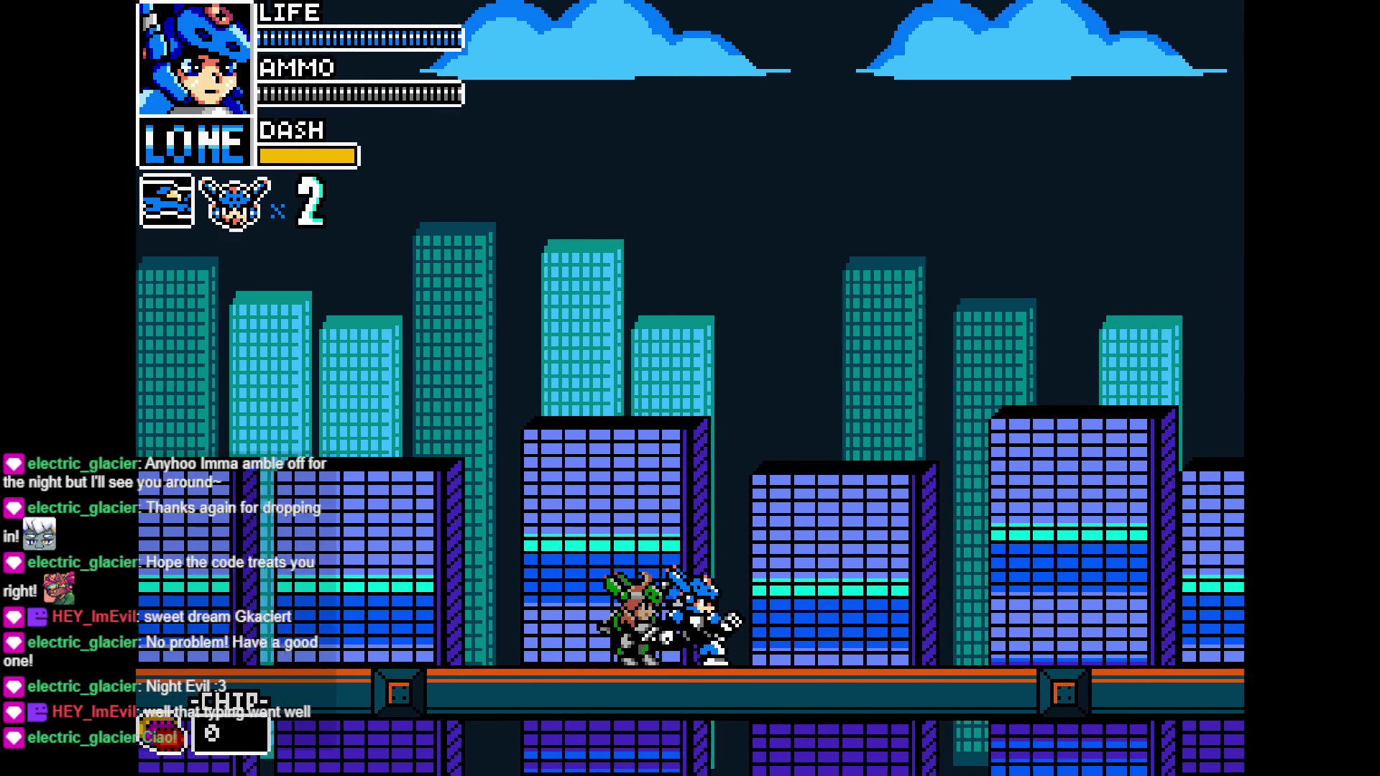
# Fight the green enemies on the rooftop, firing both ways, while advancing right
pyautogui.press('Left')
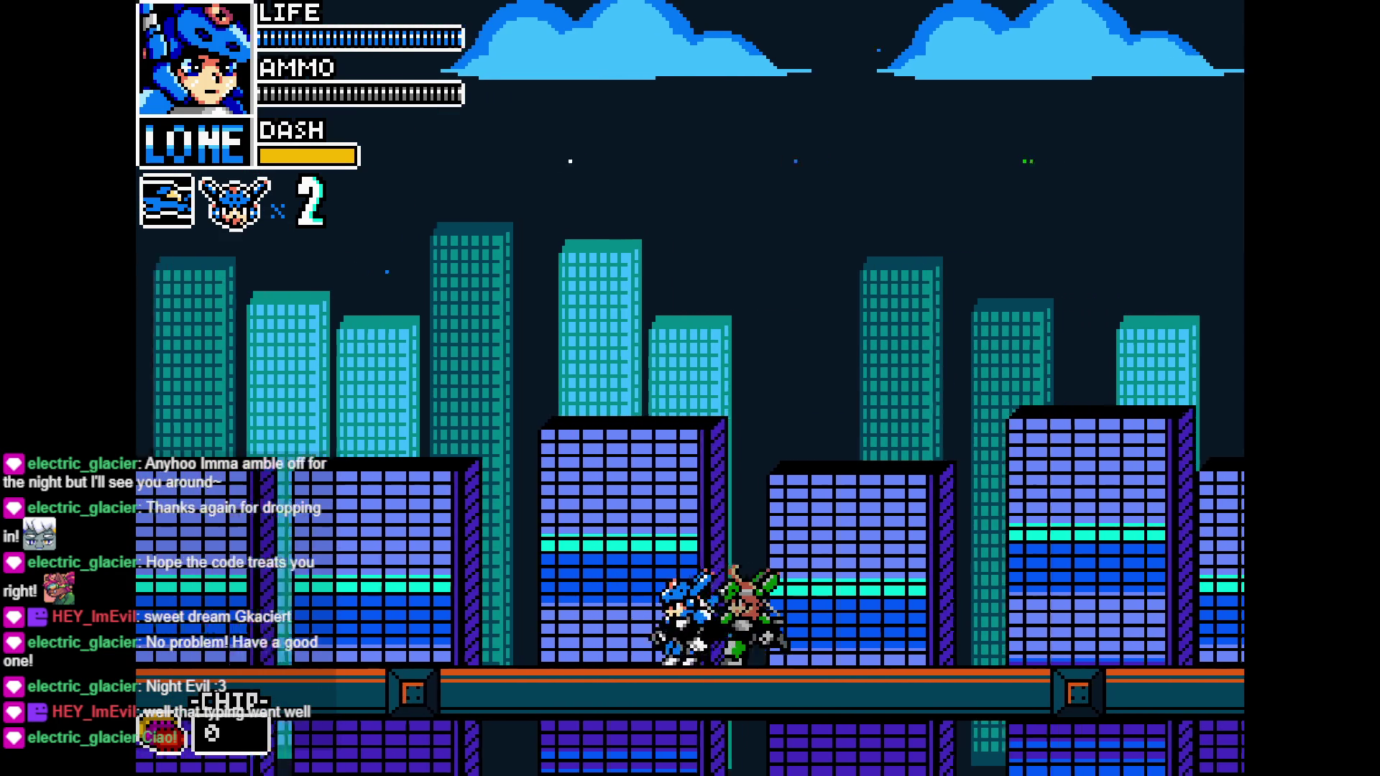
pyautogui.press('Right')
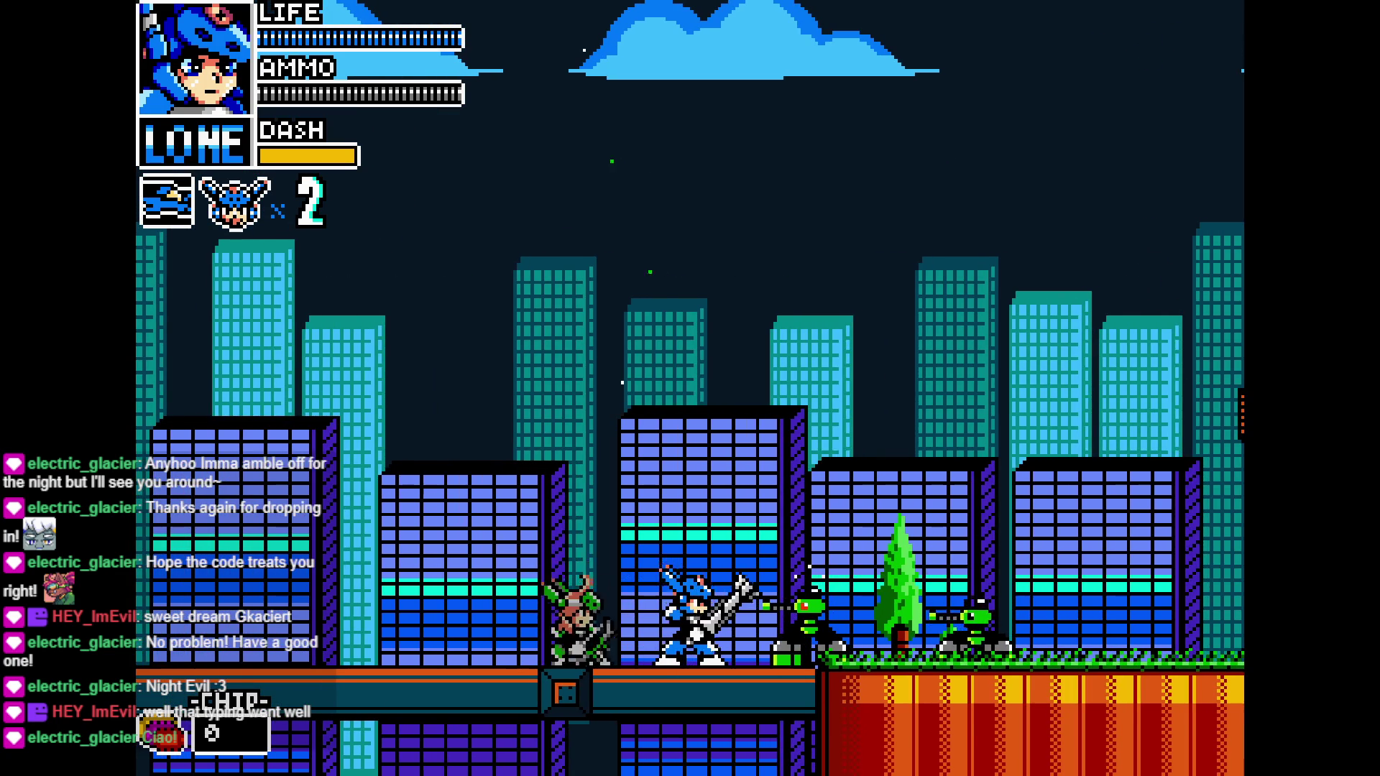
pyautogui.press('Left')
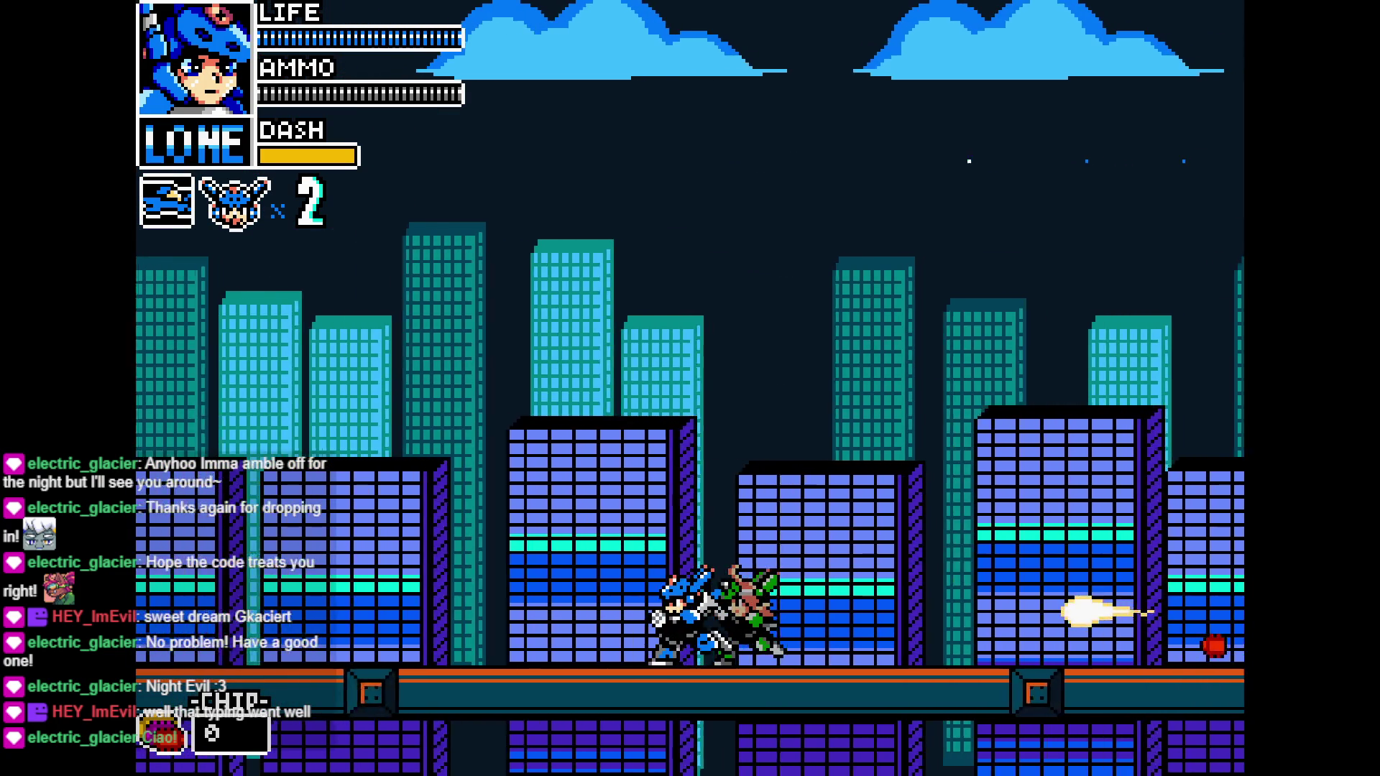
pyautogui.press('Right')
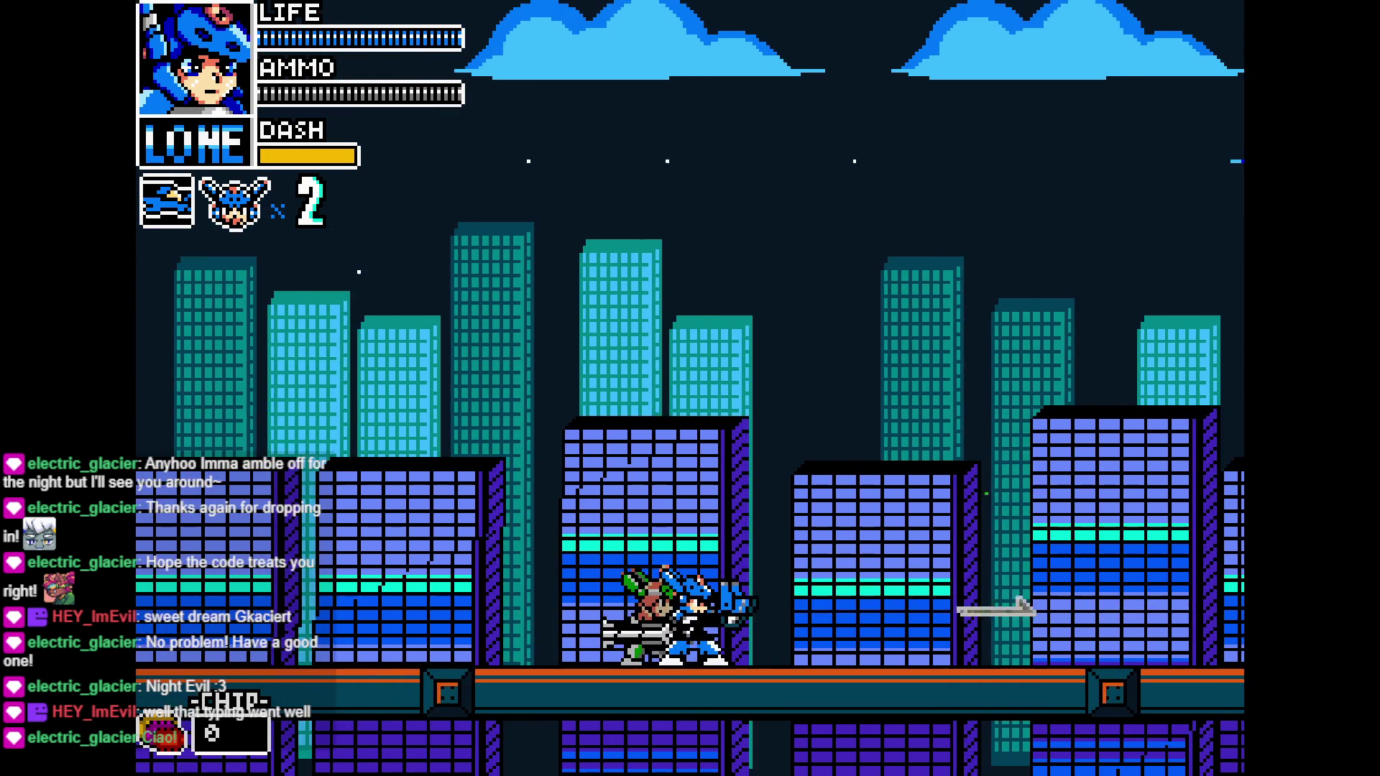
pyautogui.press('Right')
pyautogui.press('Right')
pyautogui.press('Left')
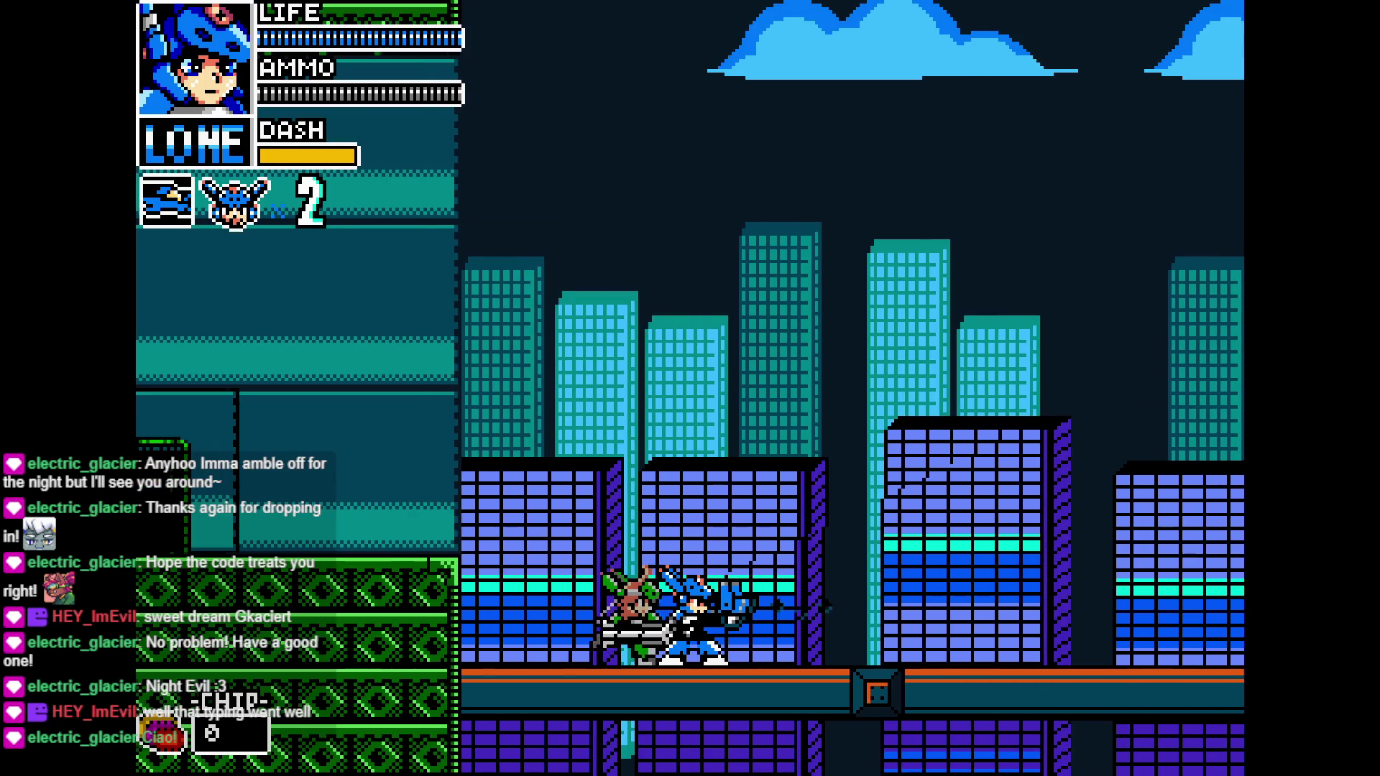
pyautogui.press('Left')
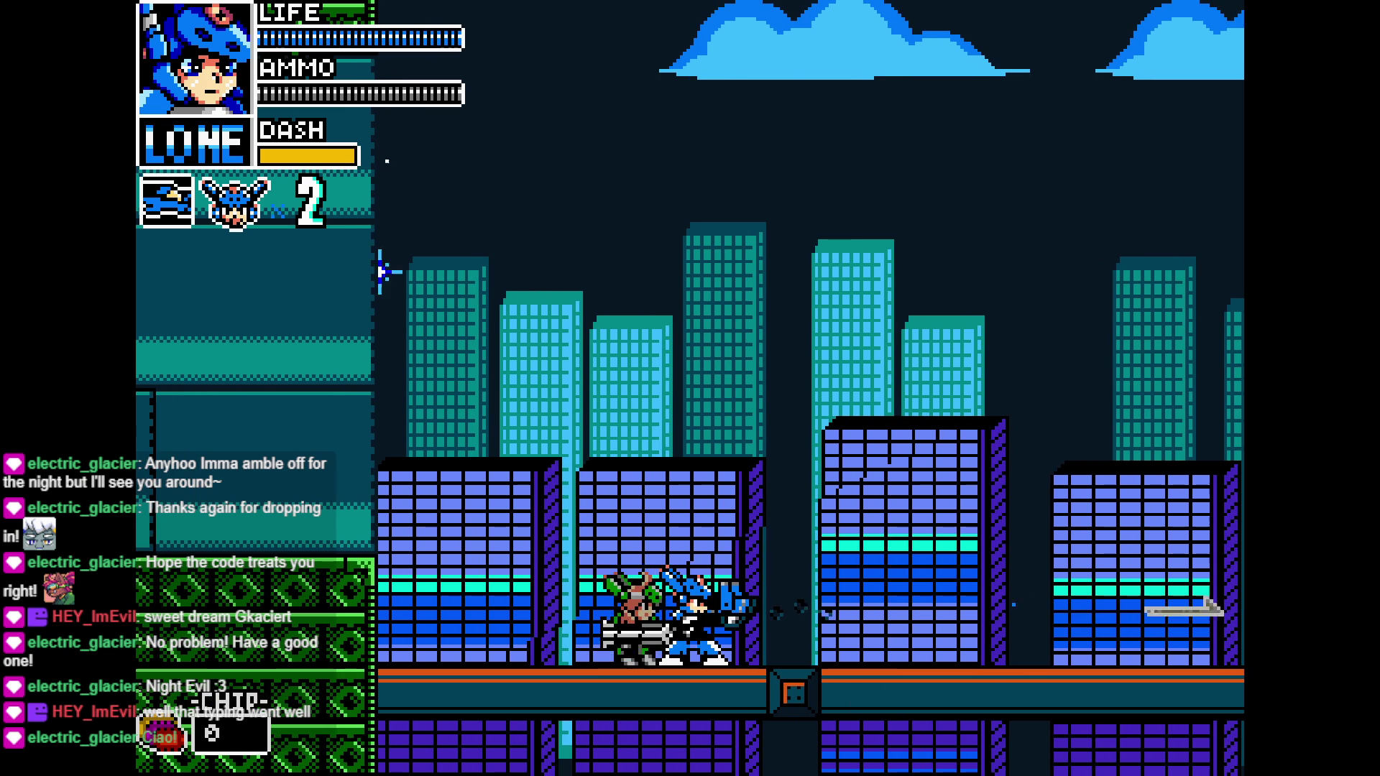
pyautogui.press('Right')
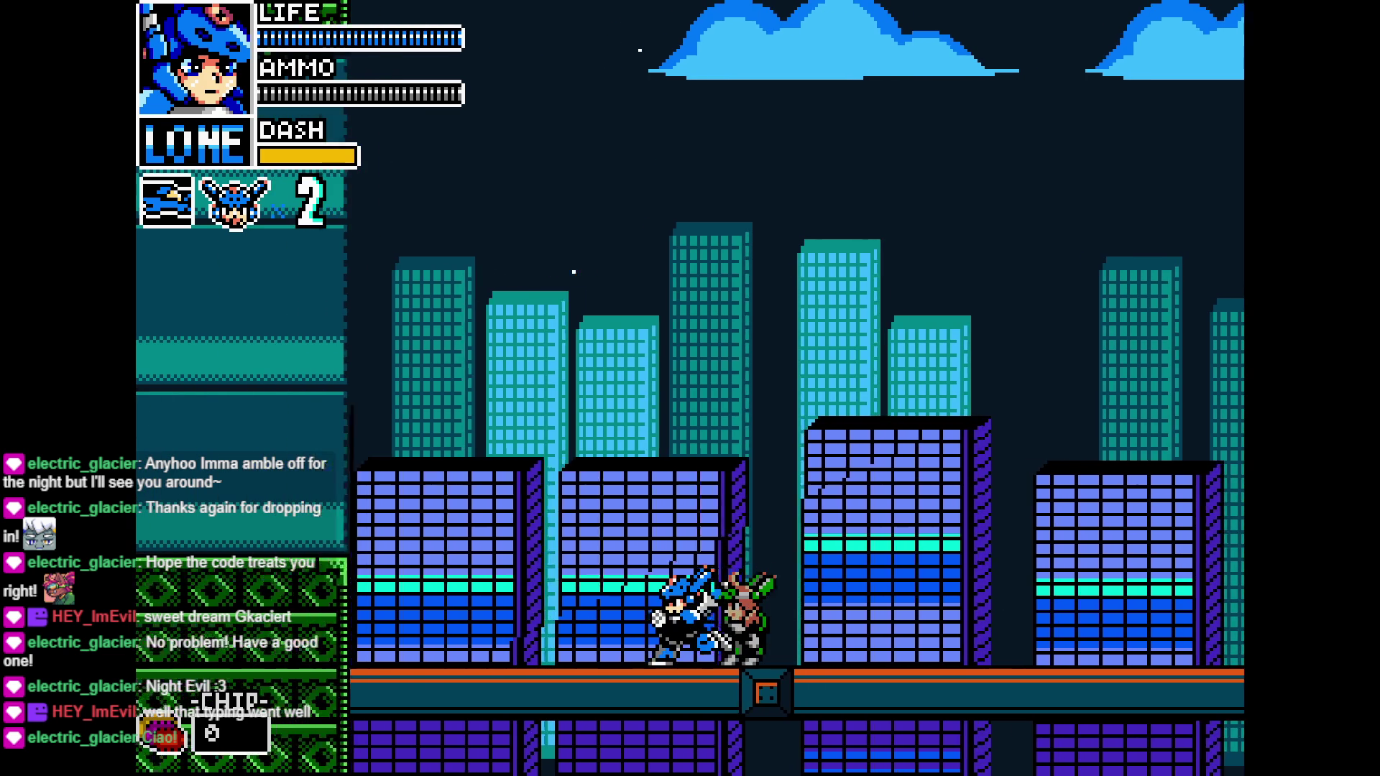
pyautogui.press('Right')
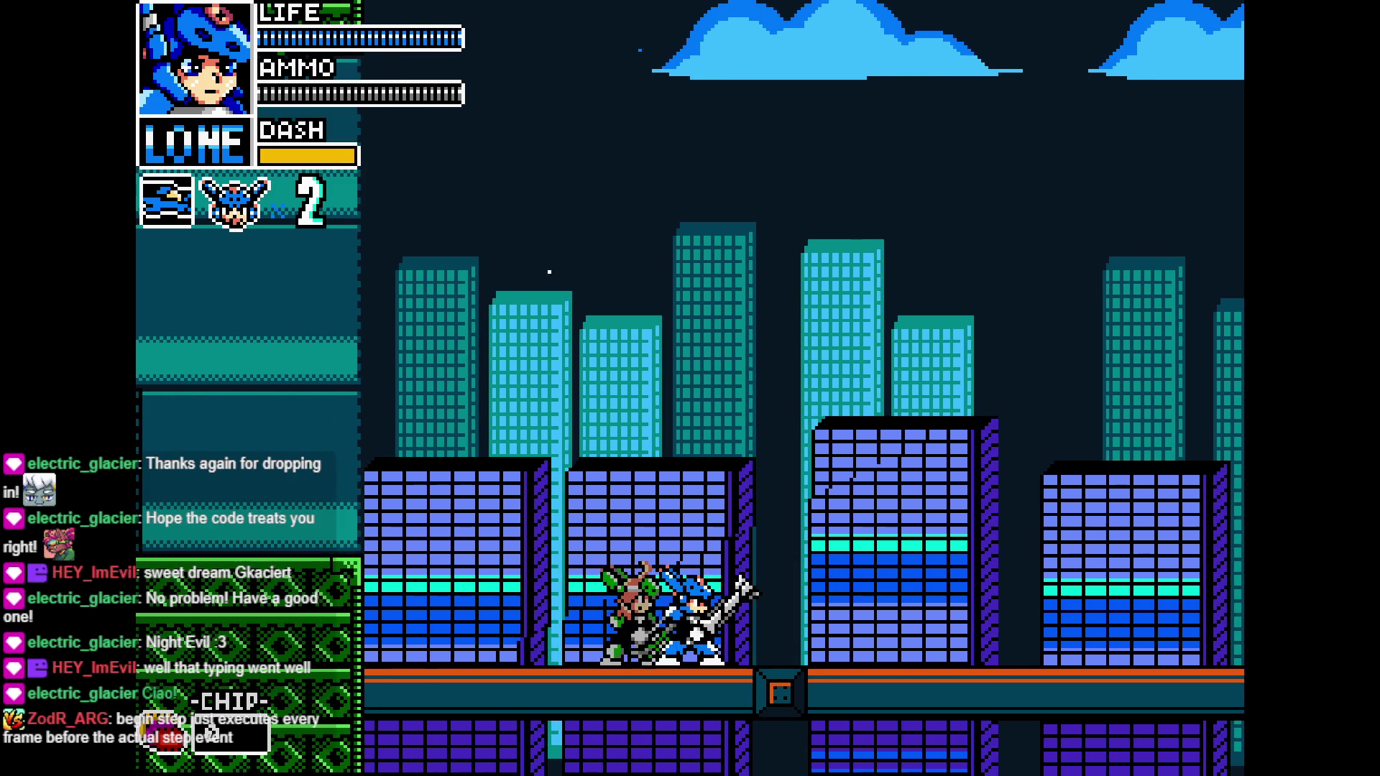
pyautogui.press('Right')
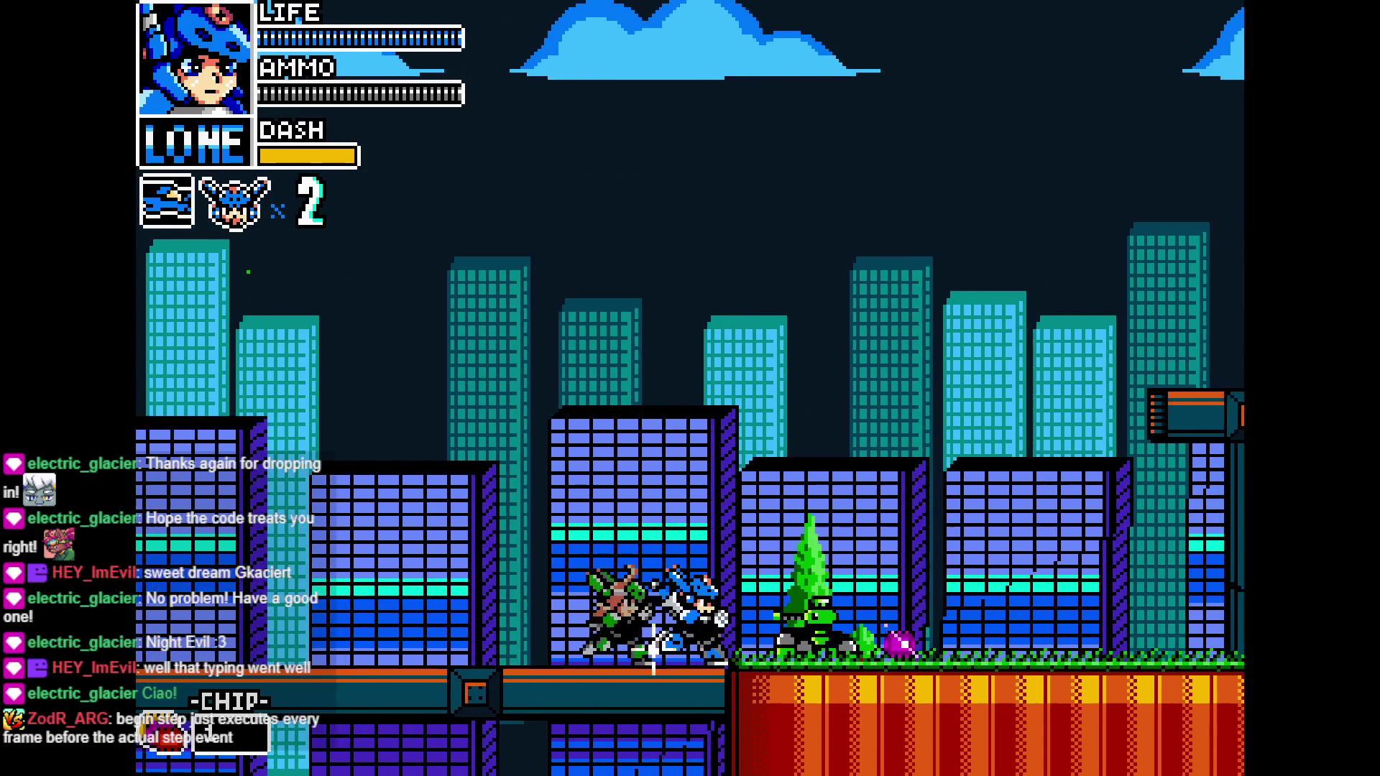
pyautogui.press('Left')
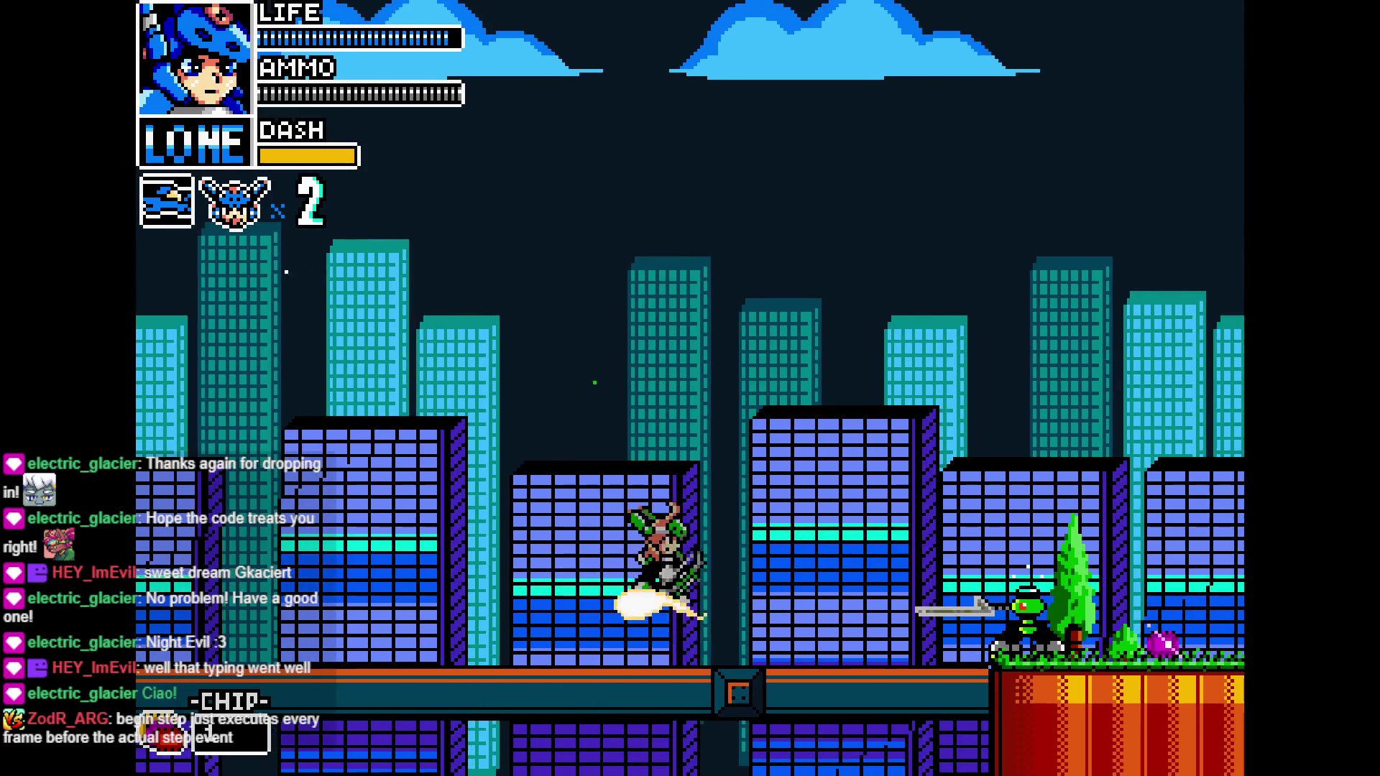
pyautogui.press('Right')
pyautogui.press('Right')
# Climb the ladder, slash and shoot through the next rooms, and fire the large gun at enemies
pyautogui.press('Up')
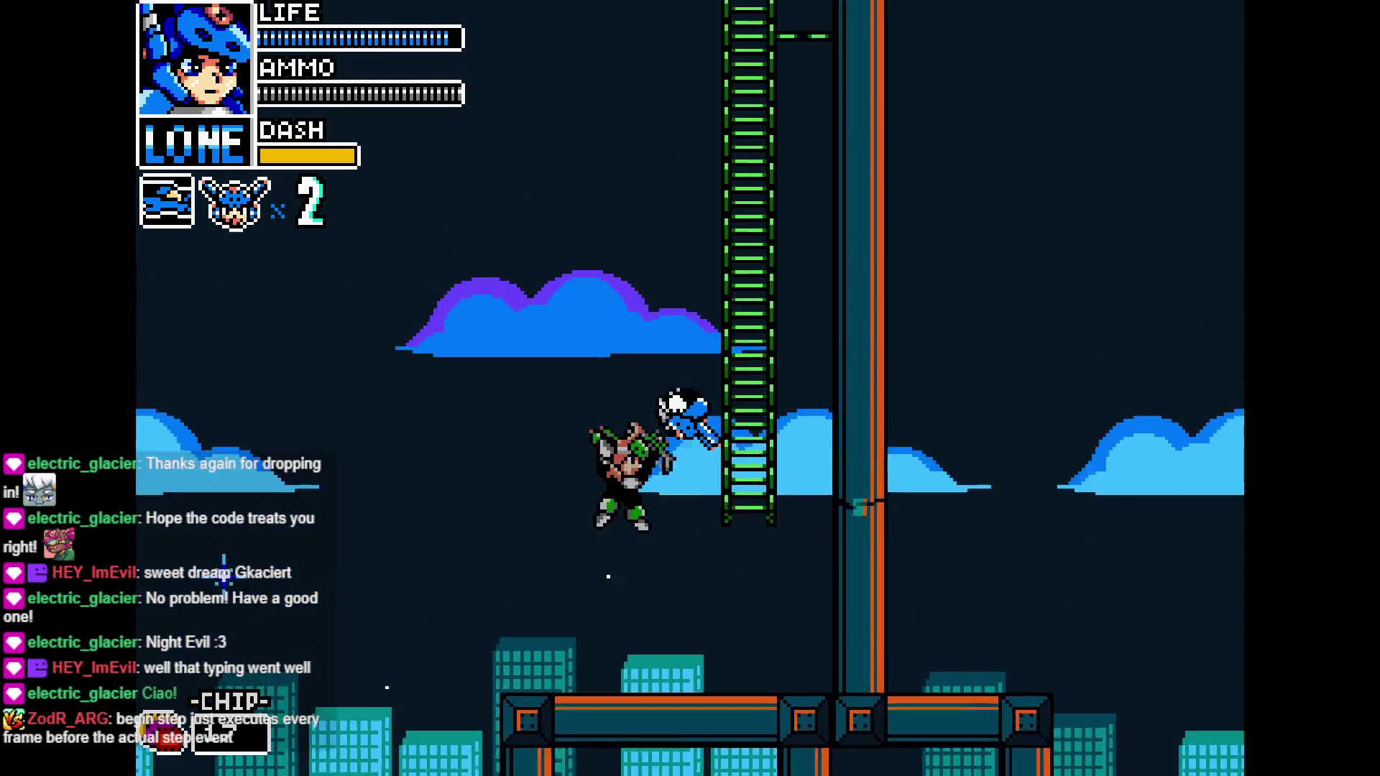
pyautogui.press('Up')
pyautogui.press('Up')
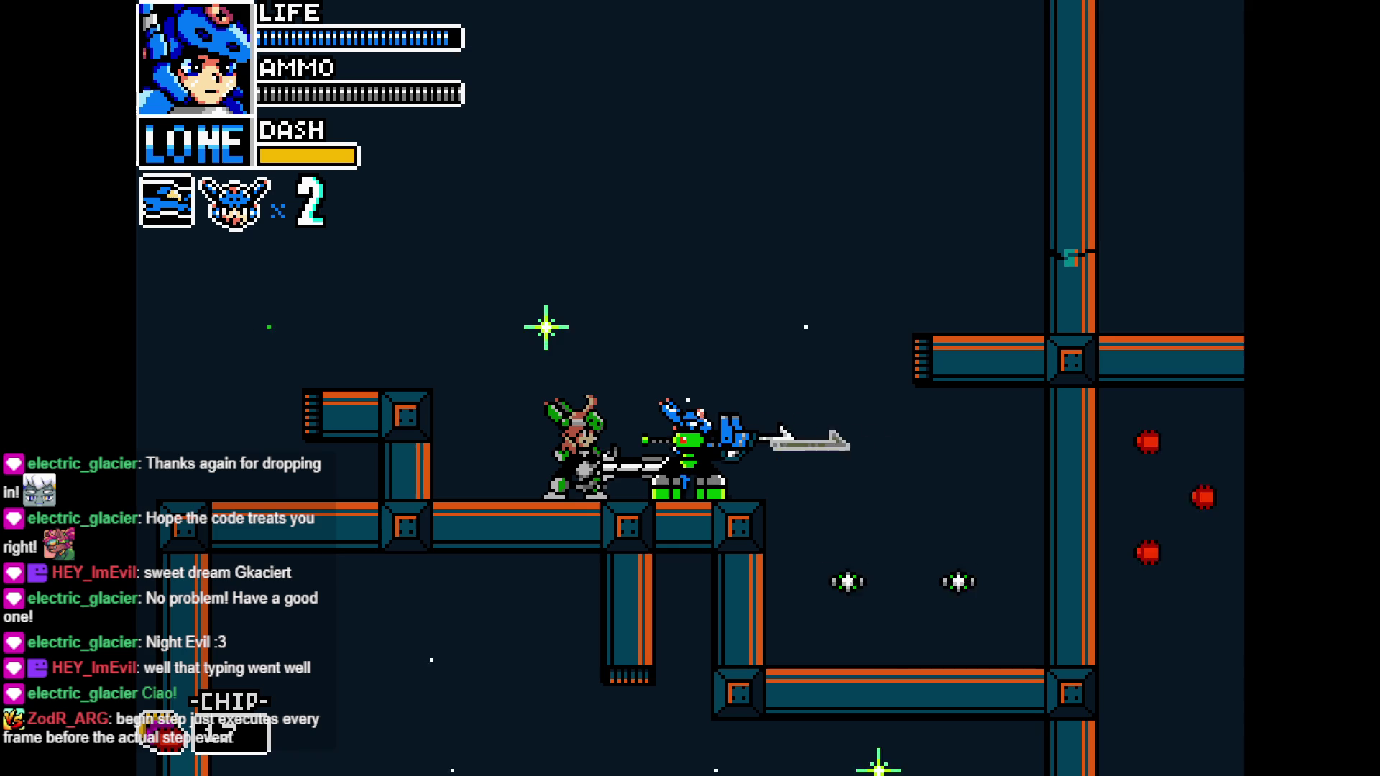
pyautogui.press('Right')
pyautogui.press('z')
pyautogui.press('x')
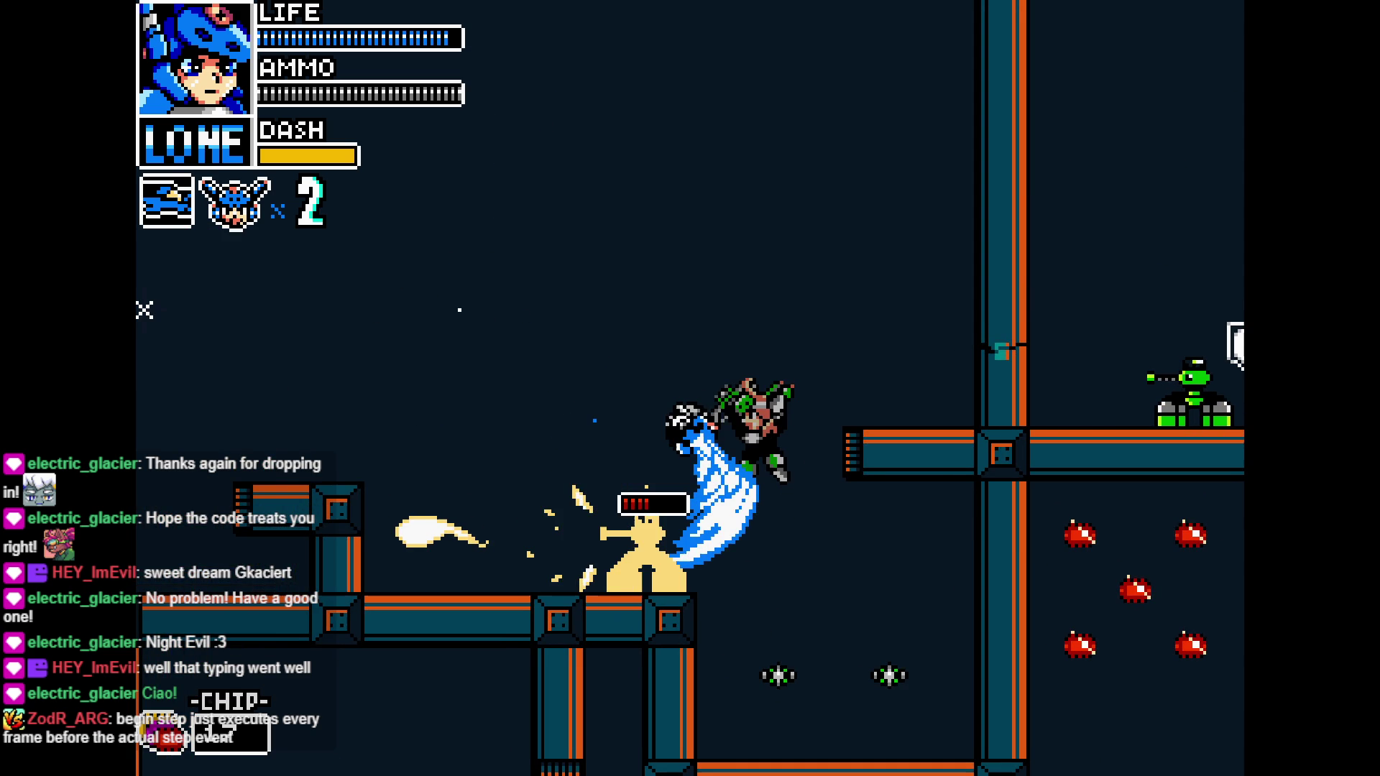
pyautogui.press('Right')
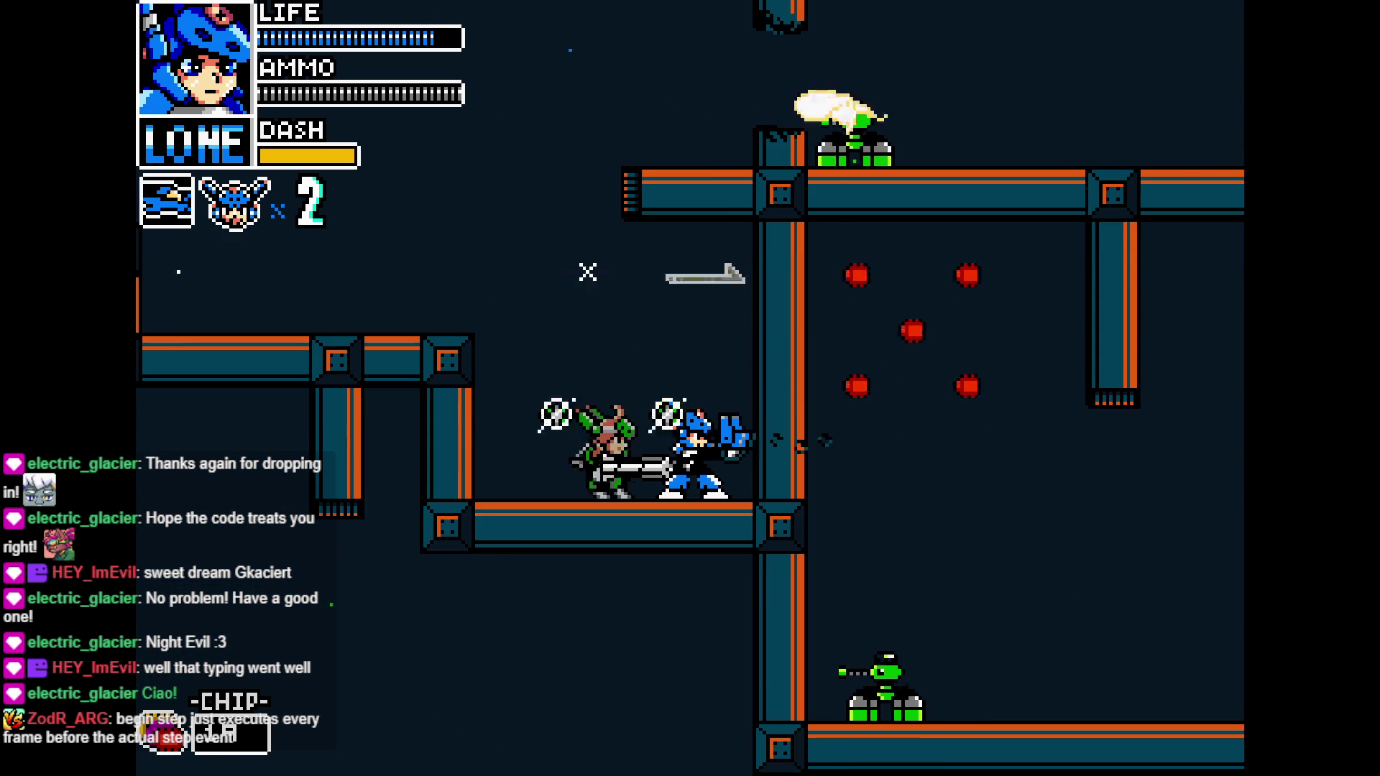
pyautogui.press('Right')
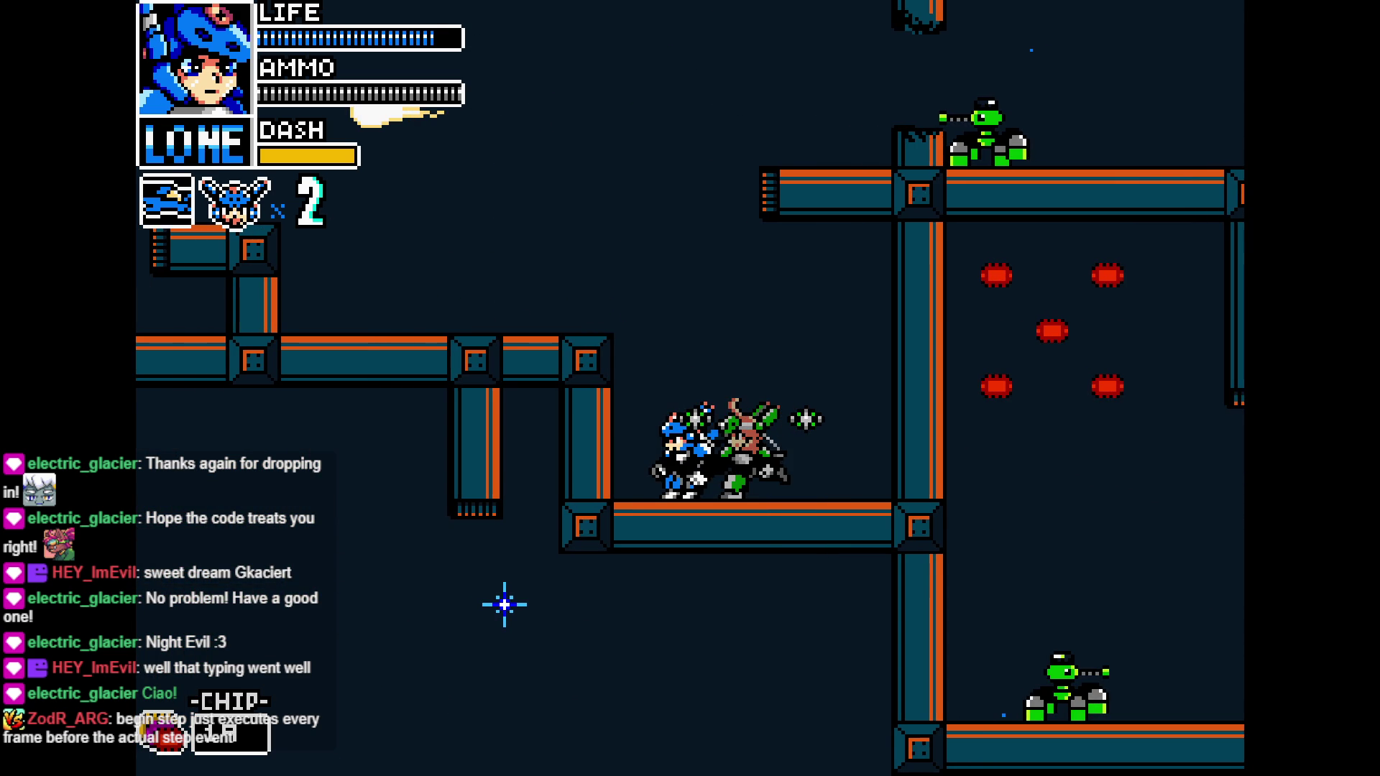
pyautogui.press('z')
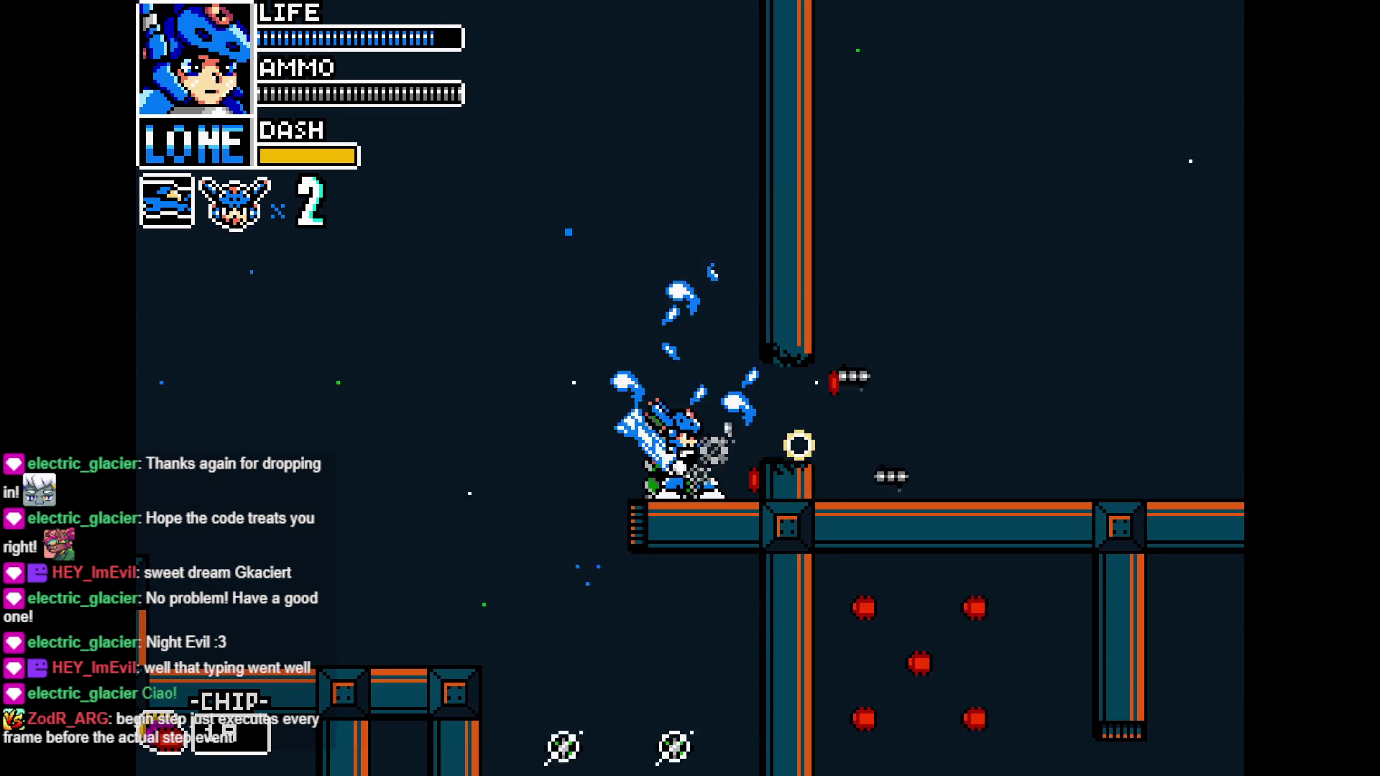
pyautogui.press('Left')
pyautogui.press('x')
pyautogui.press('Right')
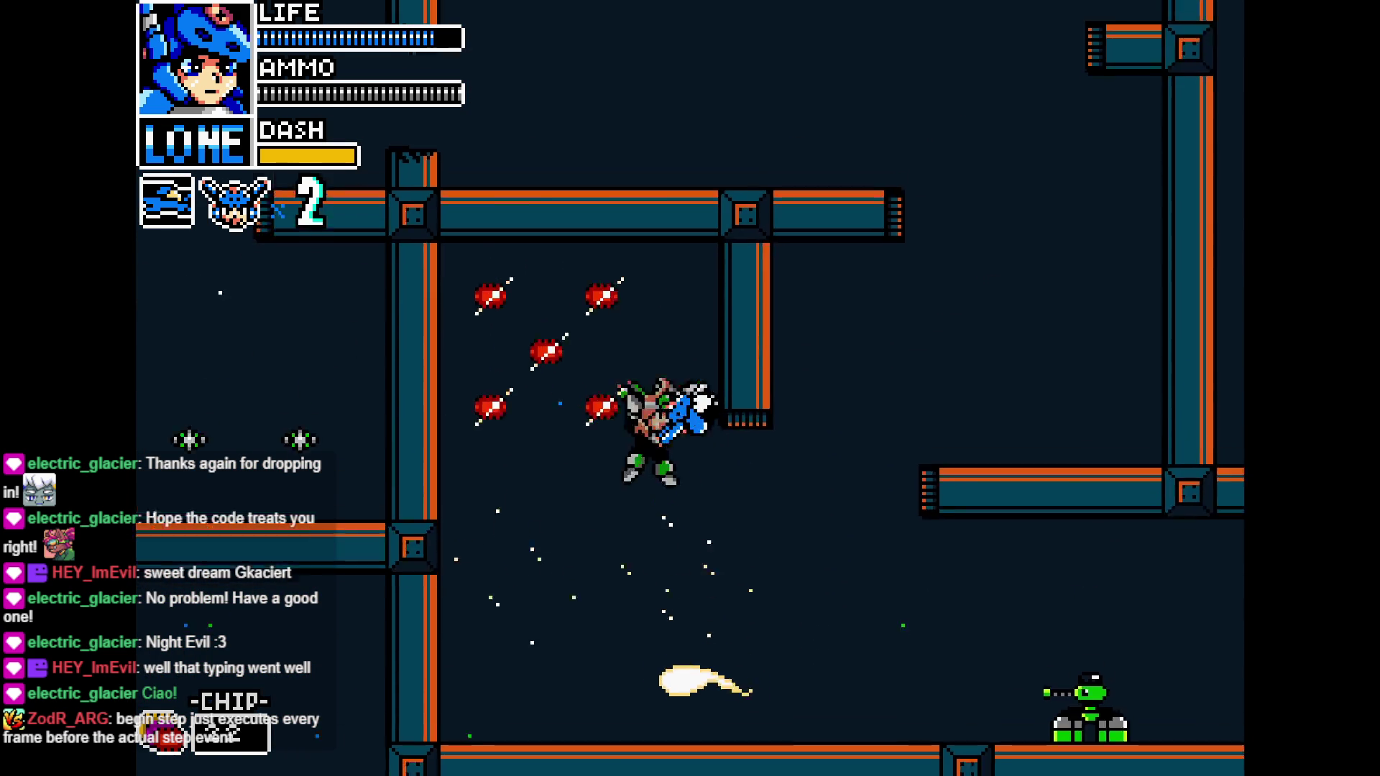
pyautogui.press('x')
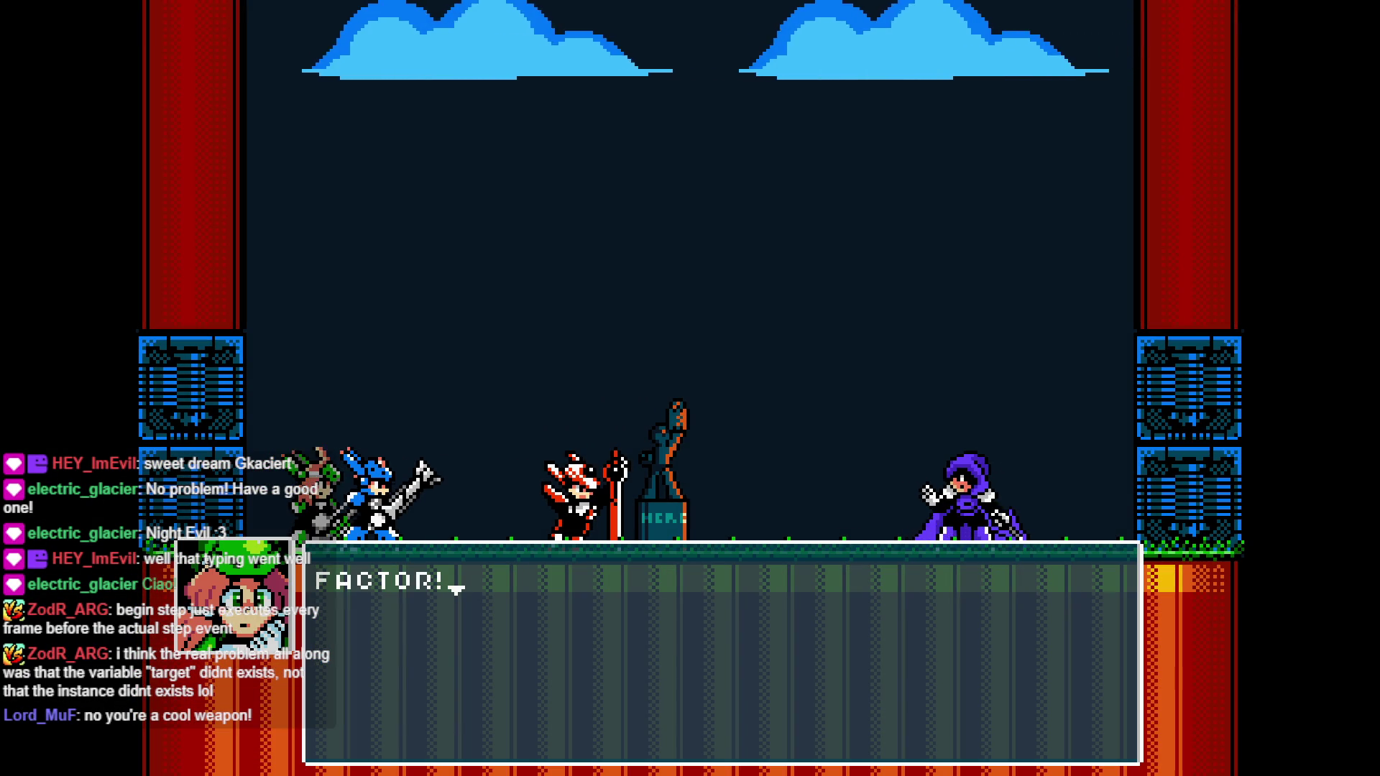
# Advance through the boss introduction dialogue to start the fight
pyautogui.press('z')
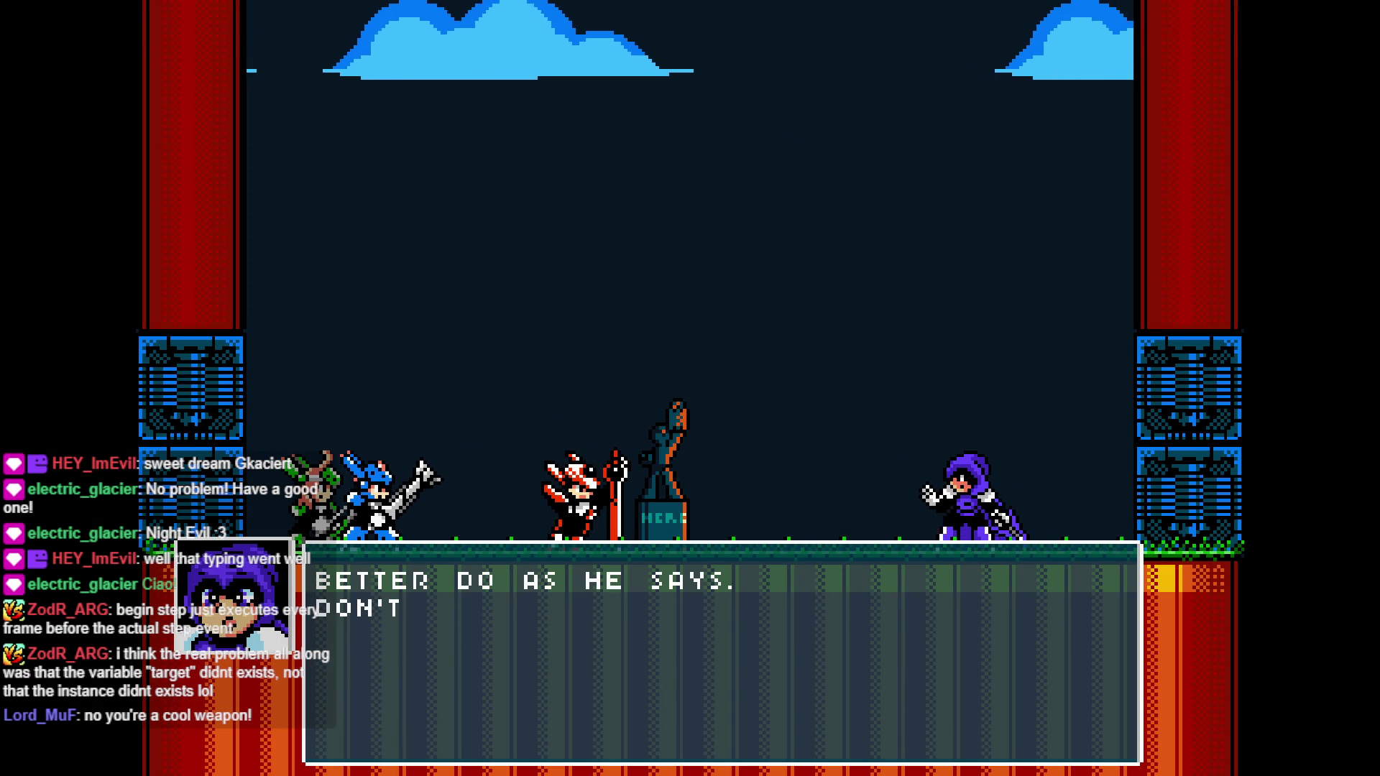
pyautogui.press('z')
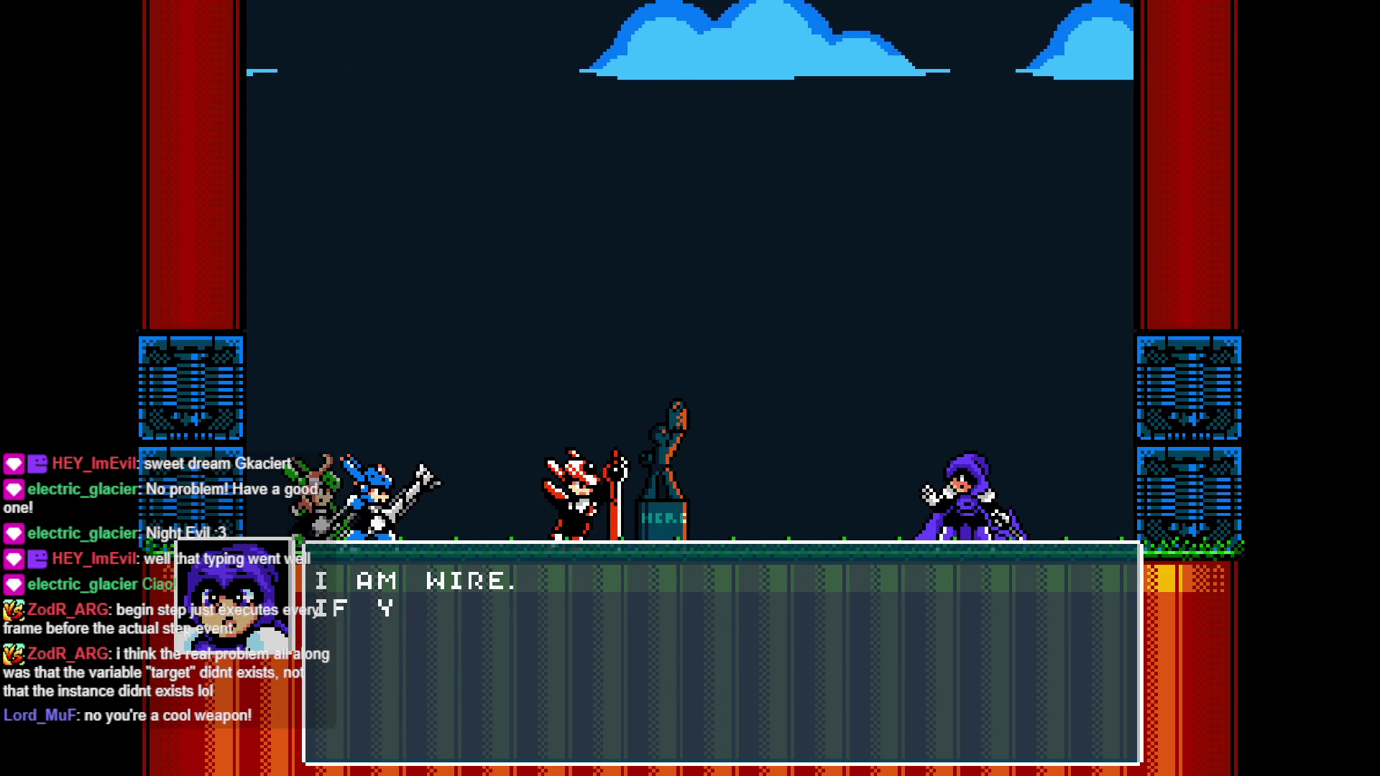
pyautogui.press('z')
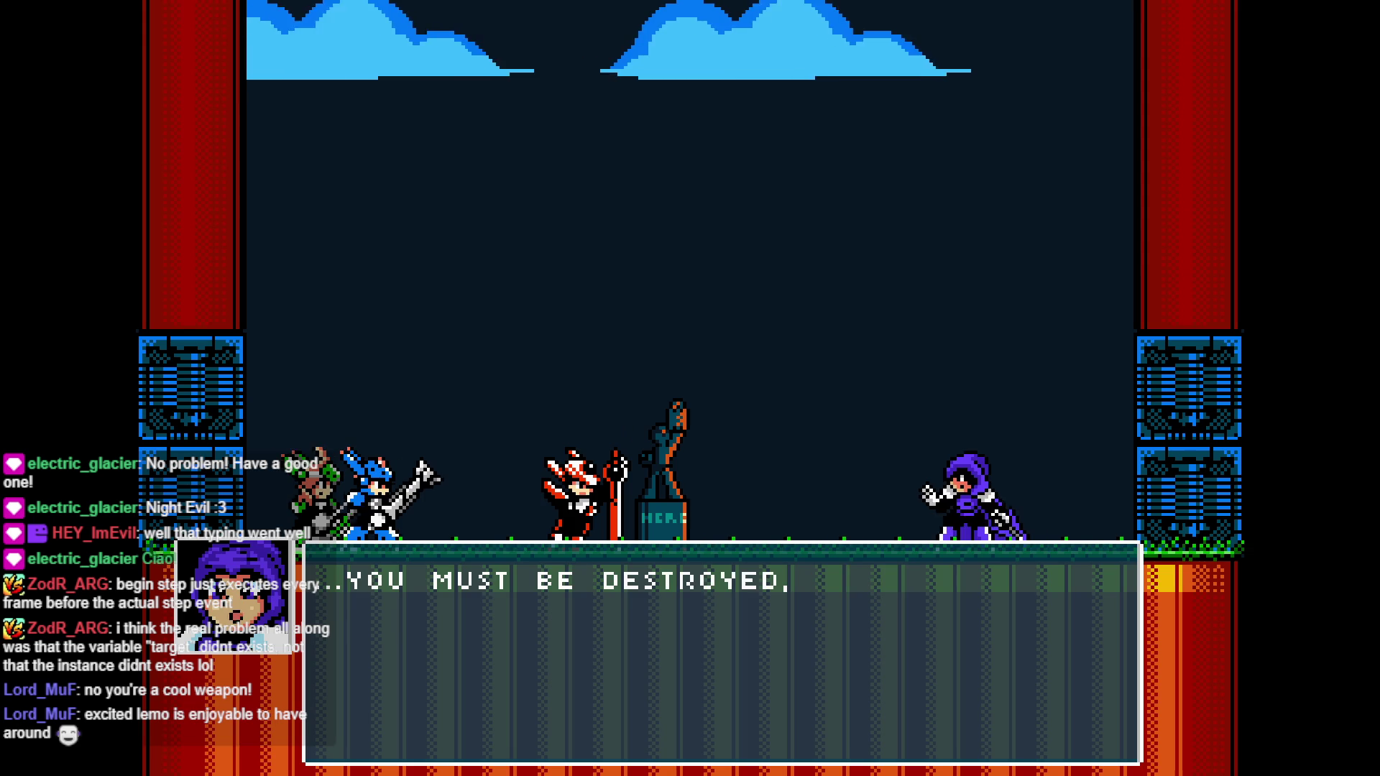
pyautogui.press('z')
# Dodge the purple hooded boss's dashes and hit it with shots, thrusts and rising slashes
pyautogui.press('Right')
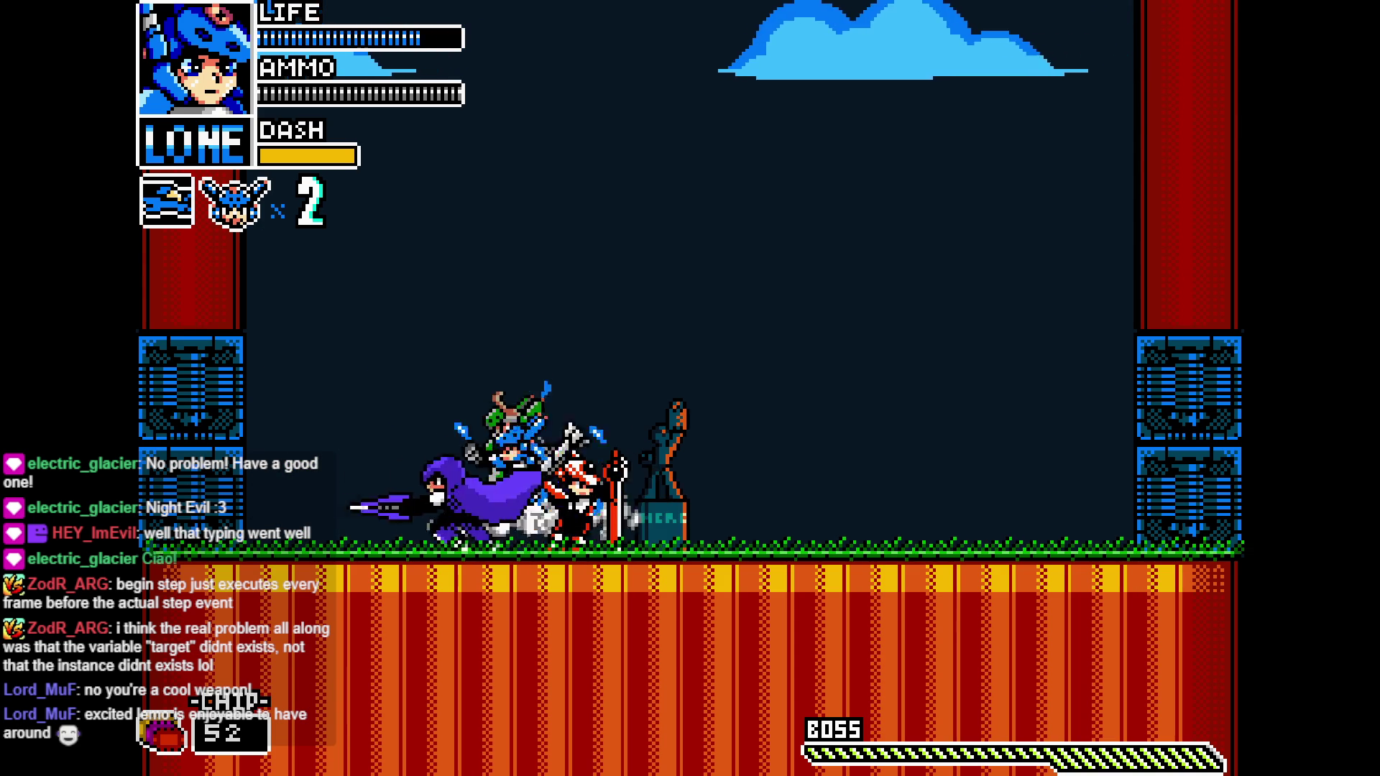
pyautogui.press('Left')
pyautogui.press('x')
pyautogui.press('Right')
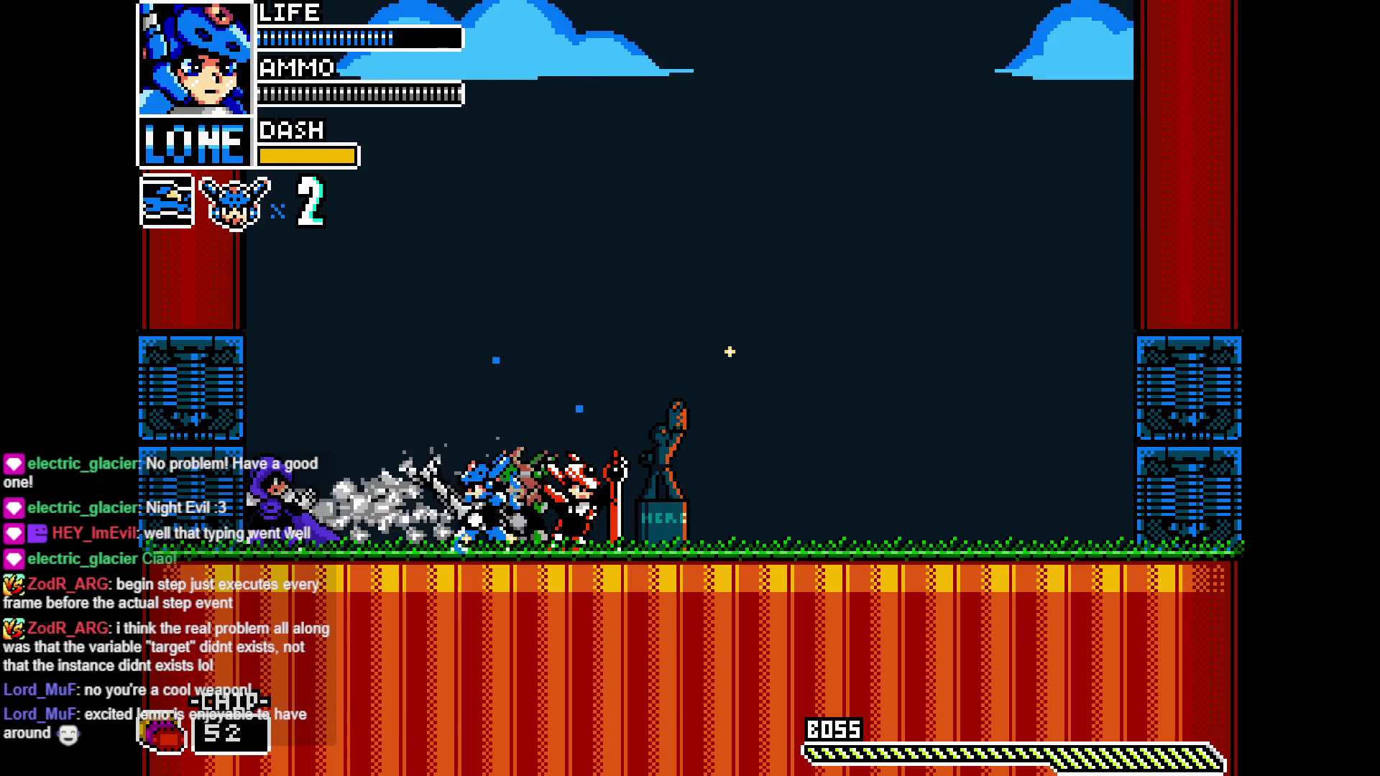
pyautogui.press('Left')
pyautogui.press('x')
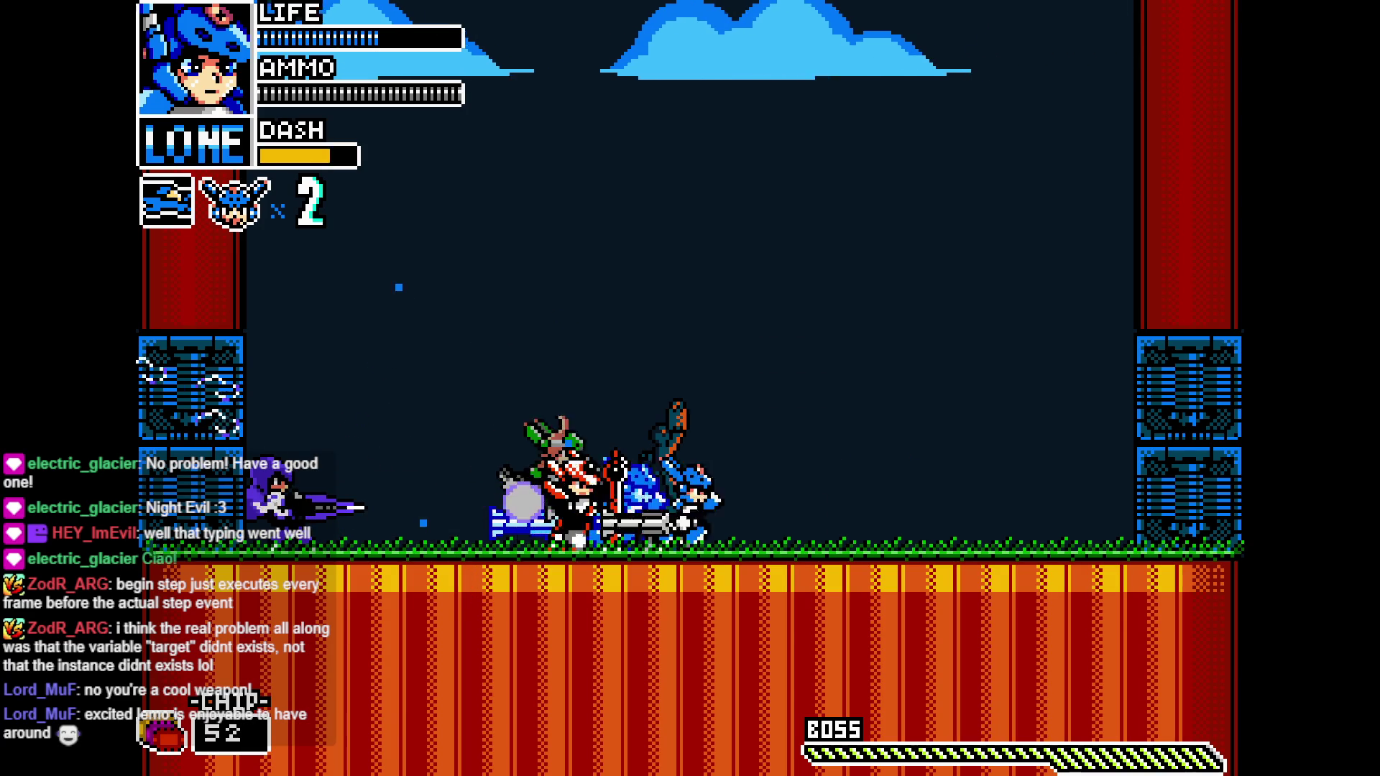
pyautogui.press('Right')
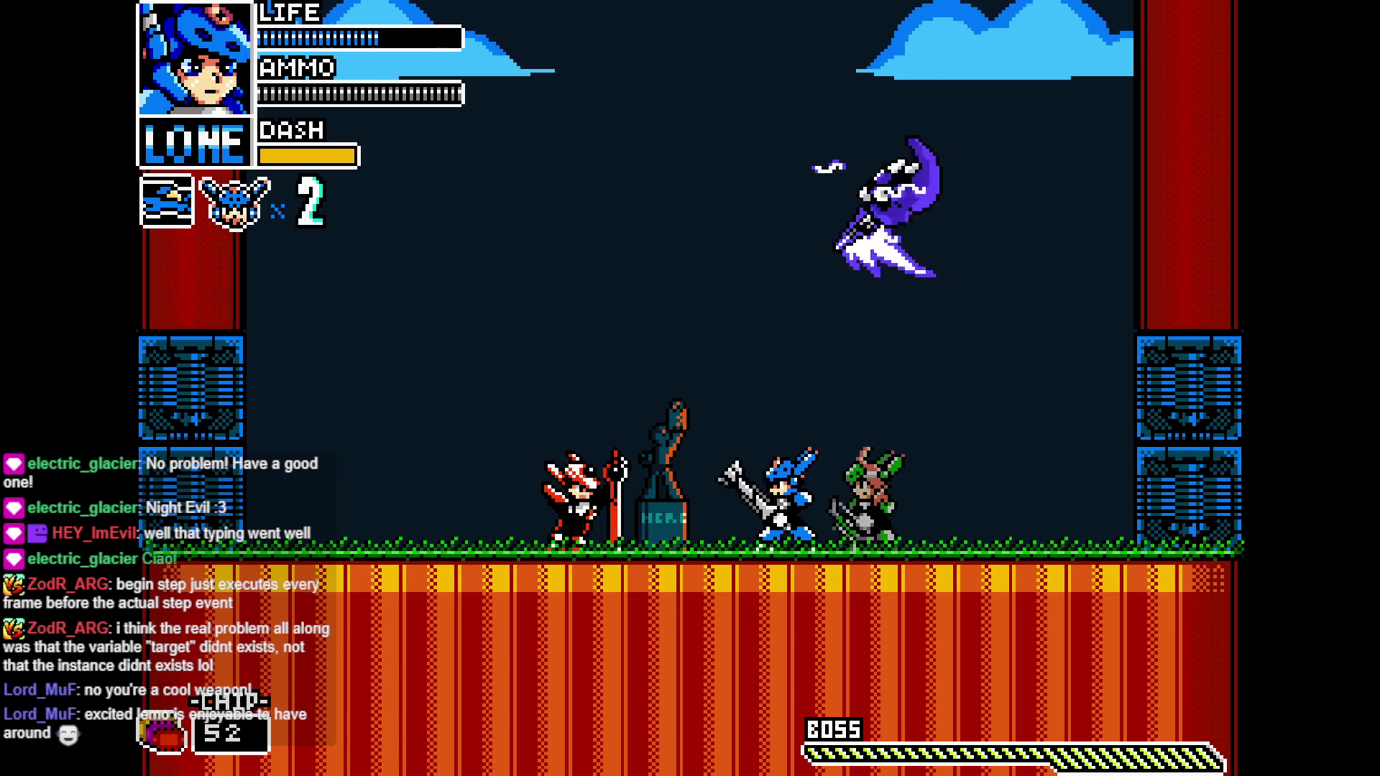
pyautogui.press('Left')
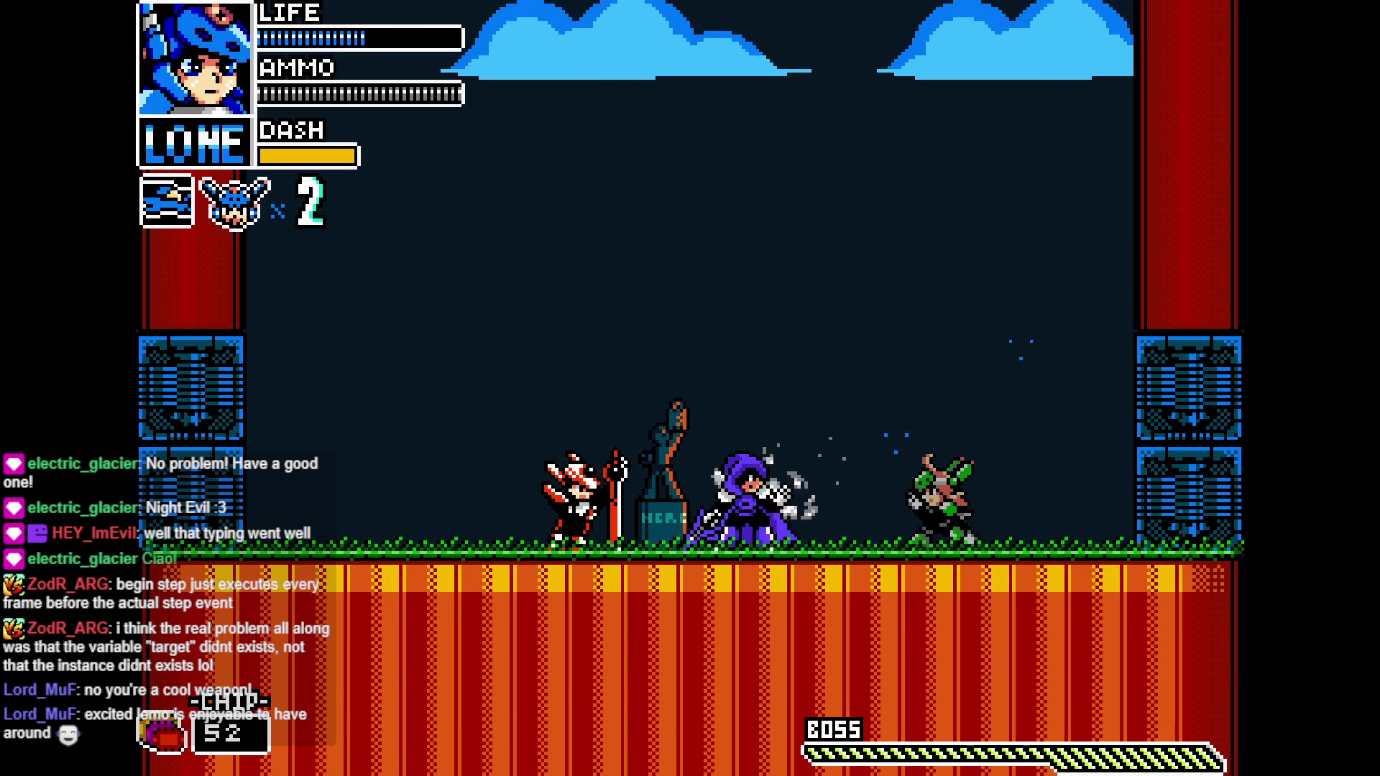
pyautogui.press('Left')
pyautogui.press('x')
pyautogui.press('Left')
pyautogui.press('x')
pyautogui.press('Right')
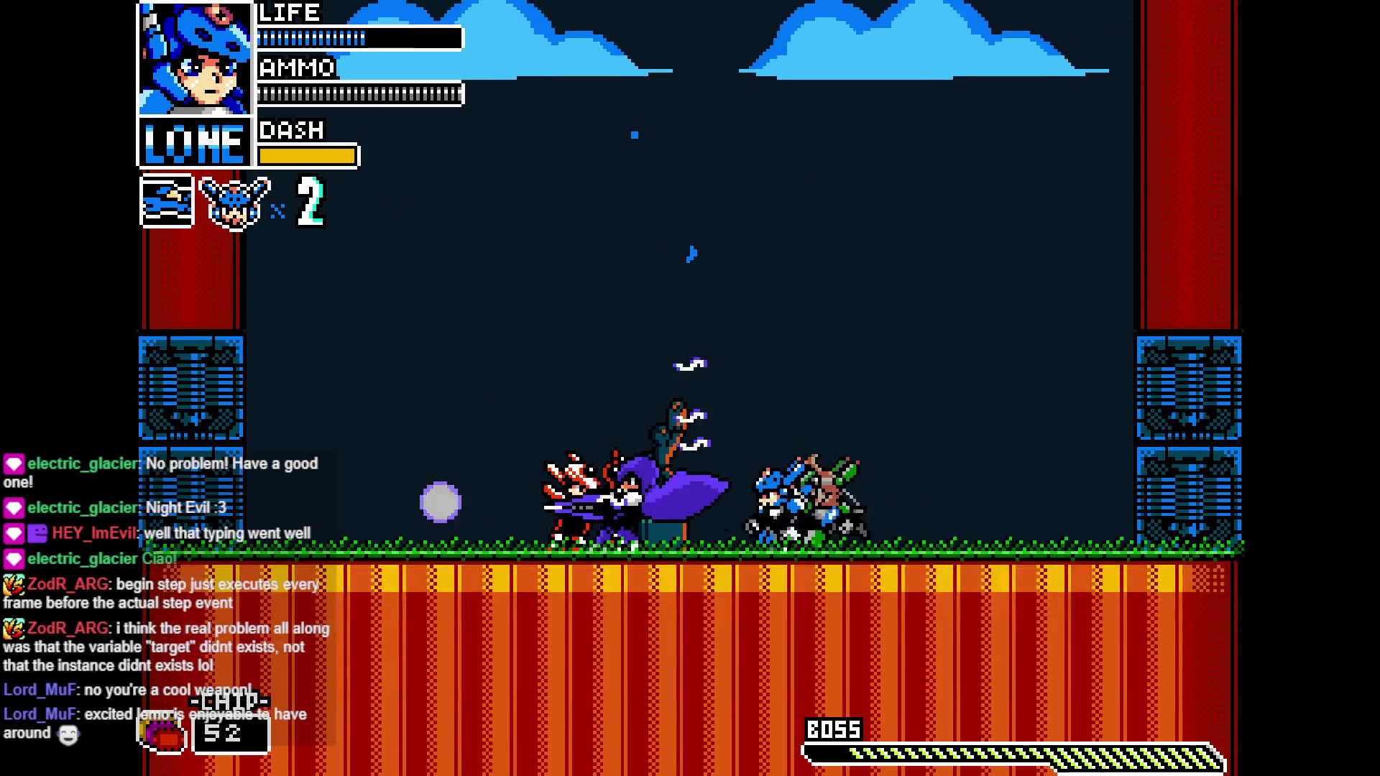
pyautogui.press('x')
# Jump over the boss, land a mid-air crescent slash, then switch to Vita and change weapon
pyautogui.press('Right')
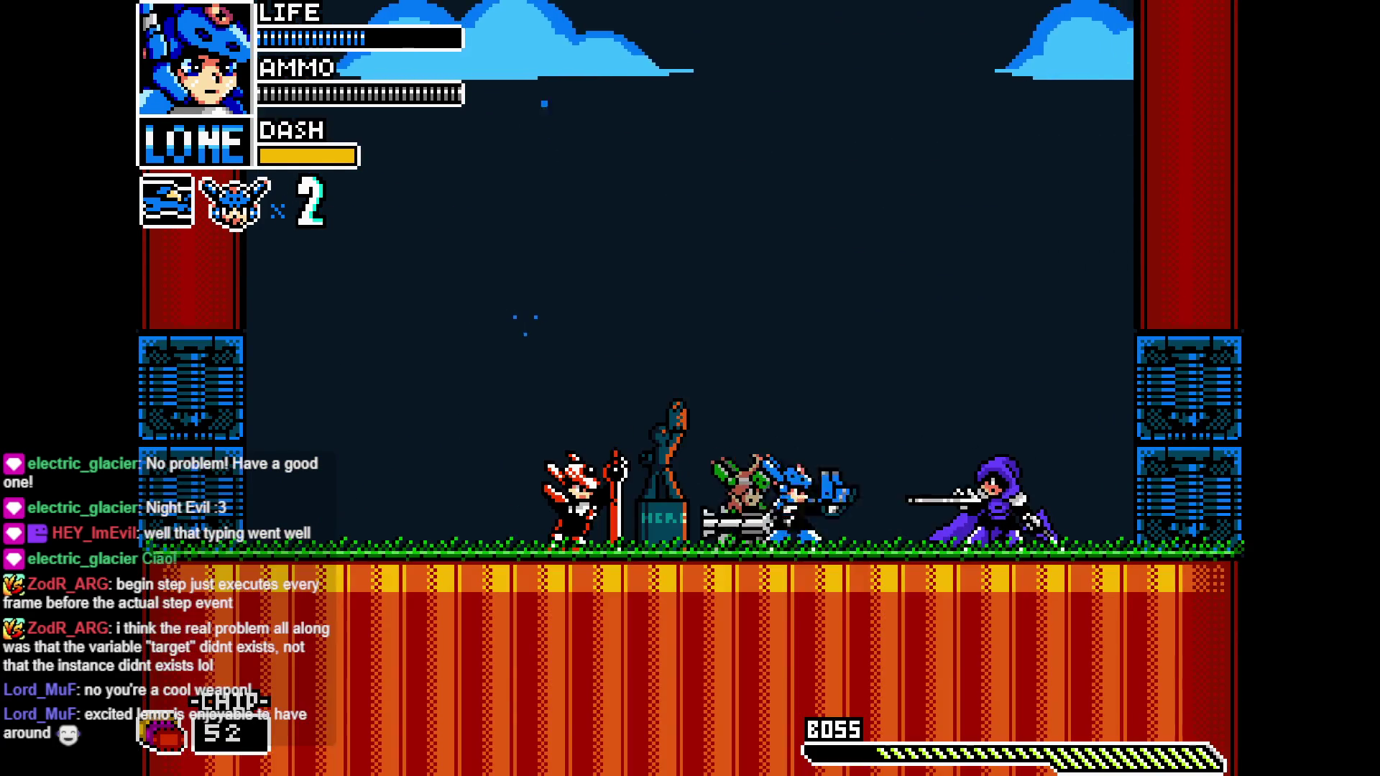
pyautogui.press('Right')
pyautogui.press('z')
pyautogui.press('Left')
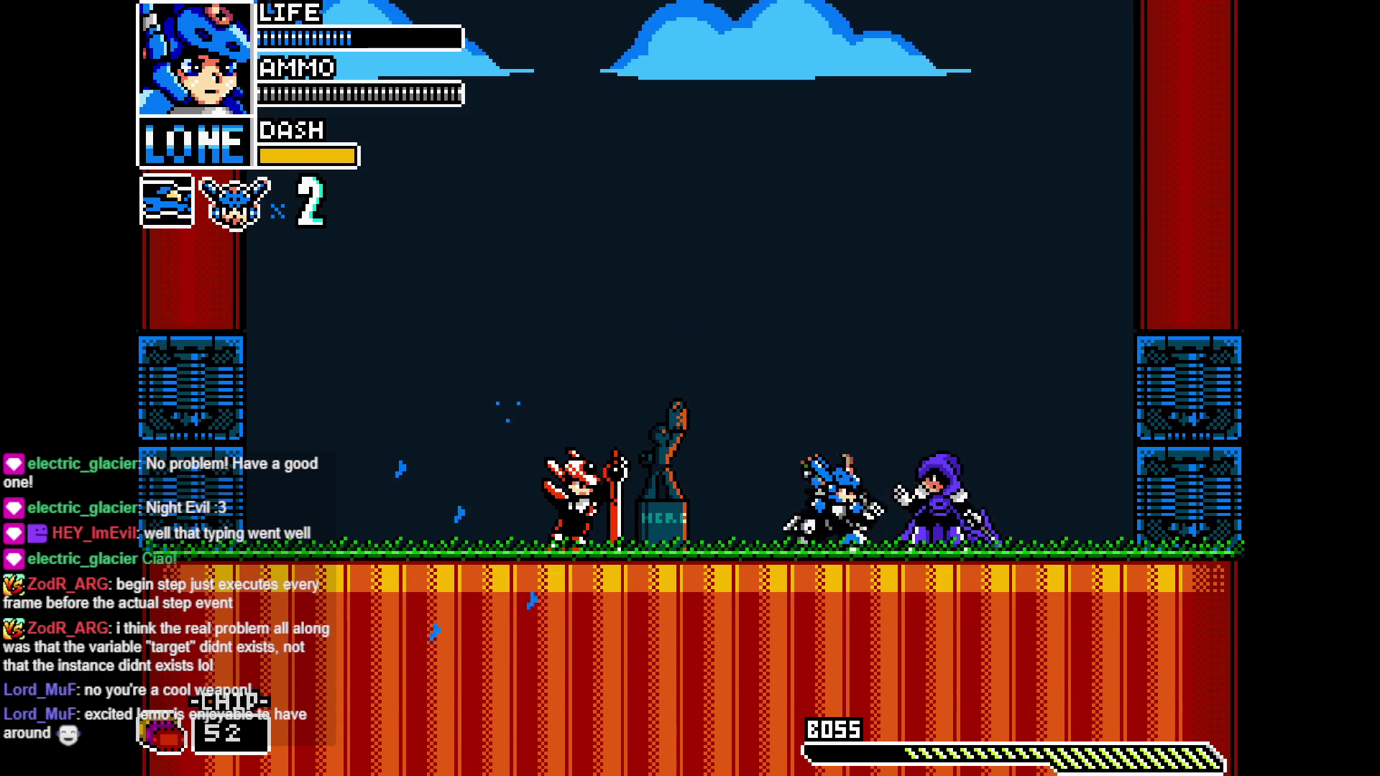
pyautogui.press('x')
pyautogui.press('Right')
pyautogui.press('Left')
pyautogui.press('z')
pyautogui.press('x')
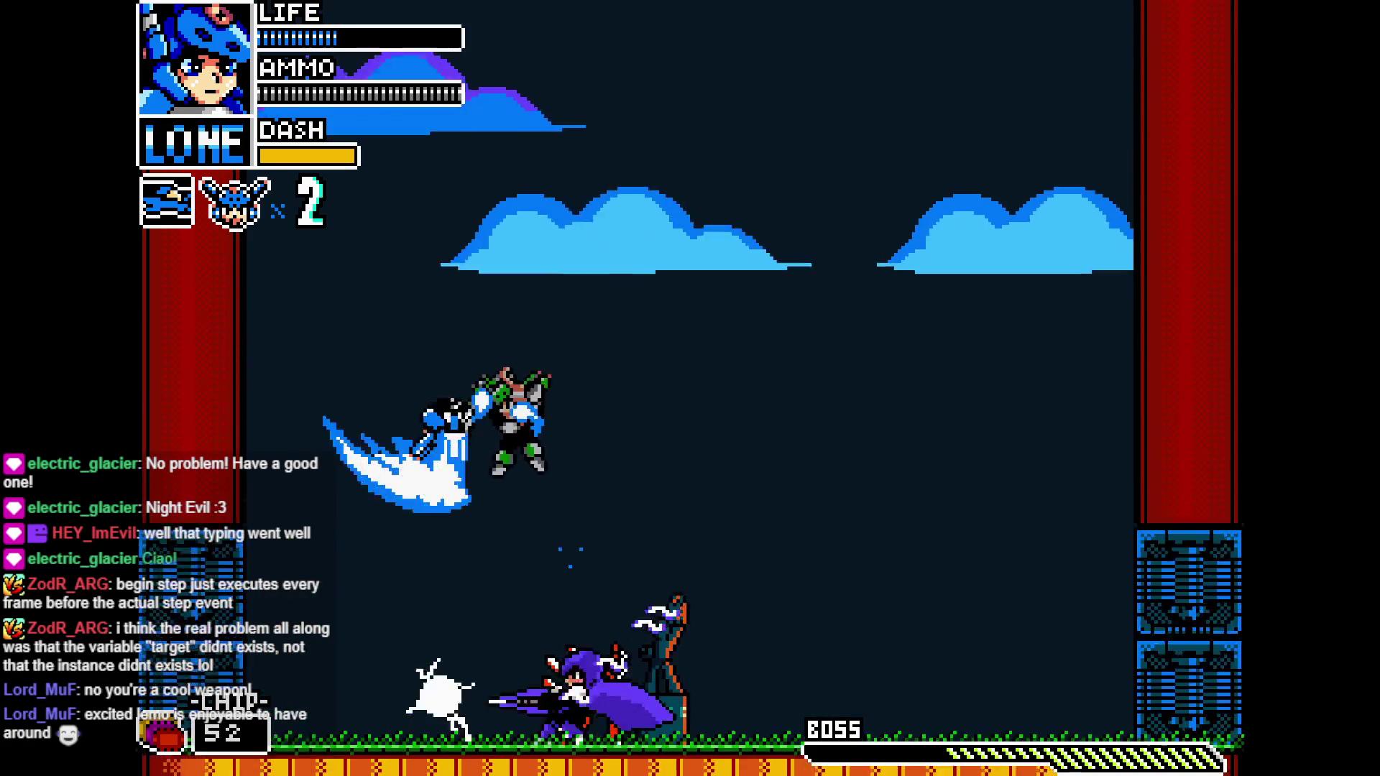
pyautogui.press('Right')
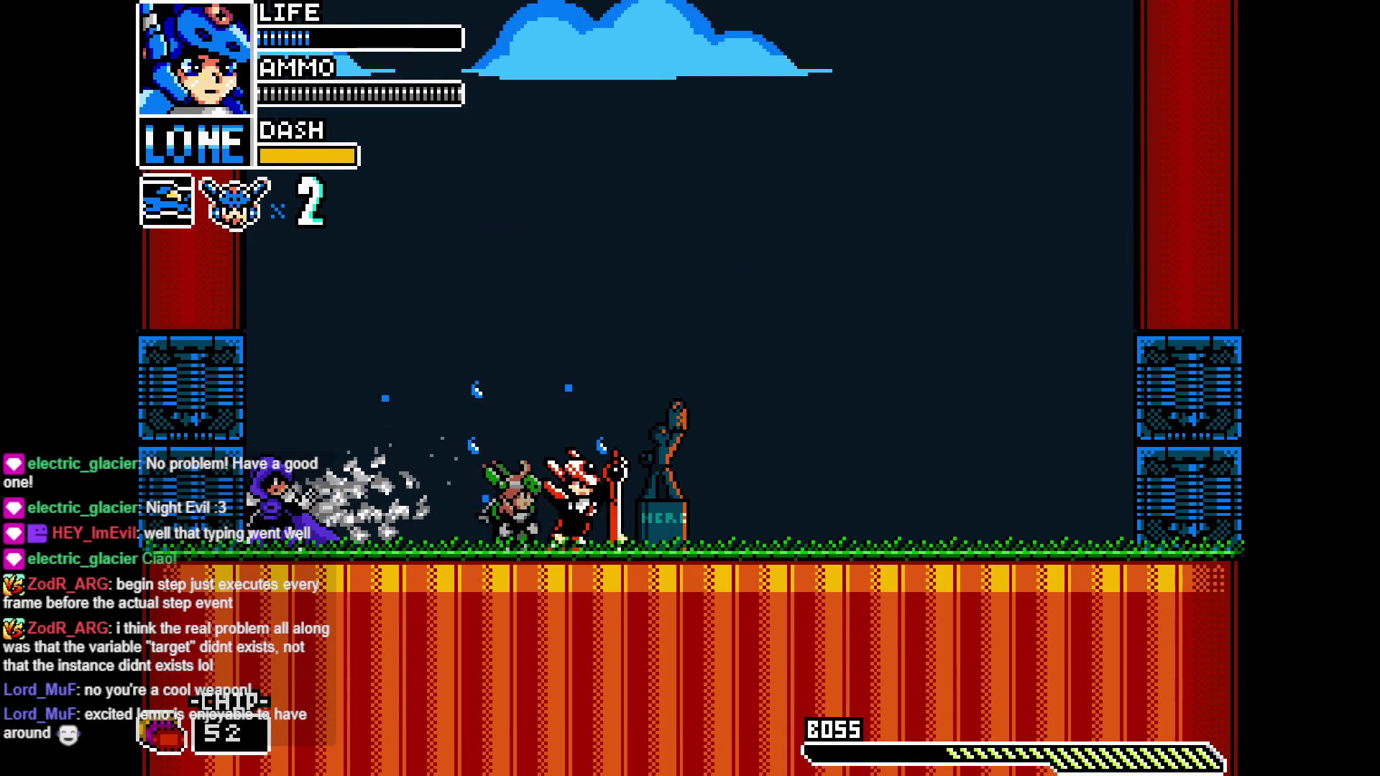
pyautogui.press('Right')
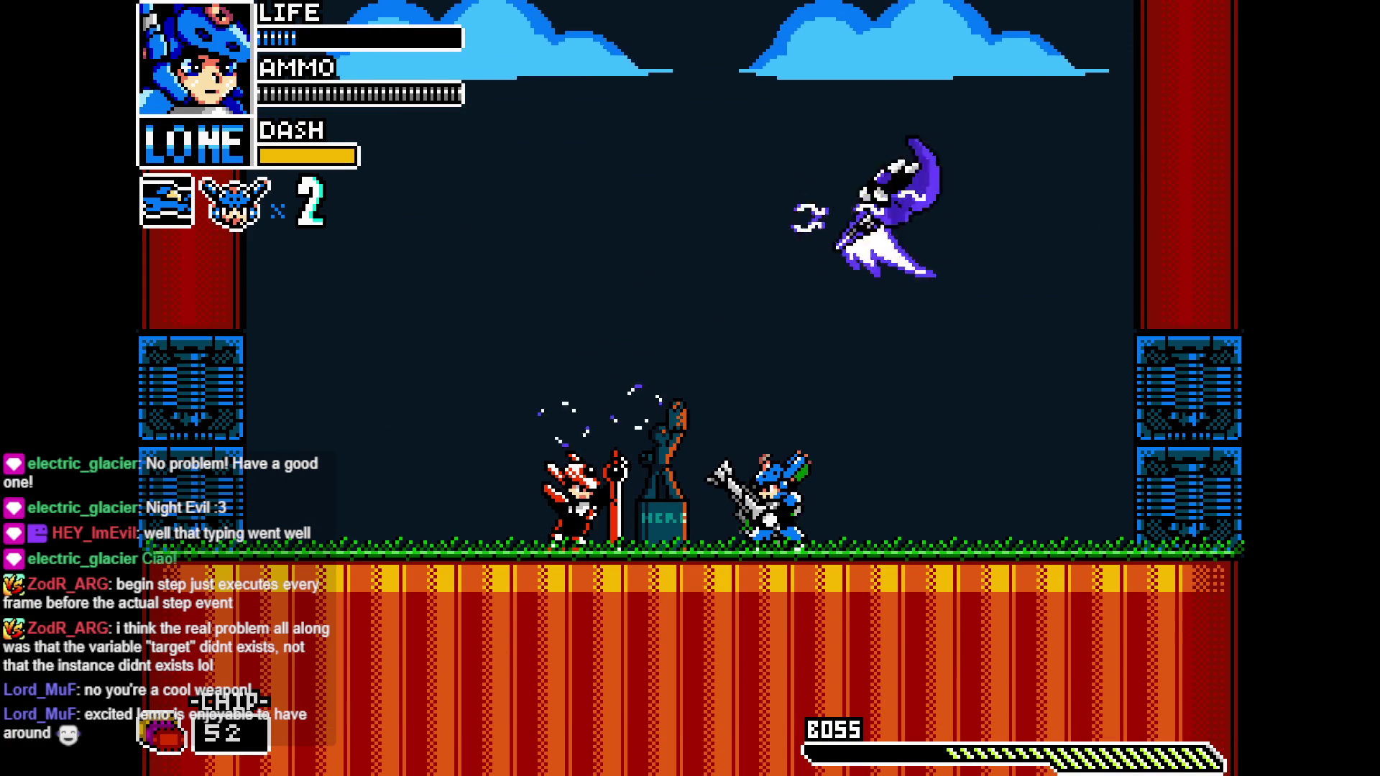
pyautogui.press('shift')
pyautogui.press('e')
pyautogui.press('space')
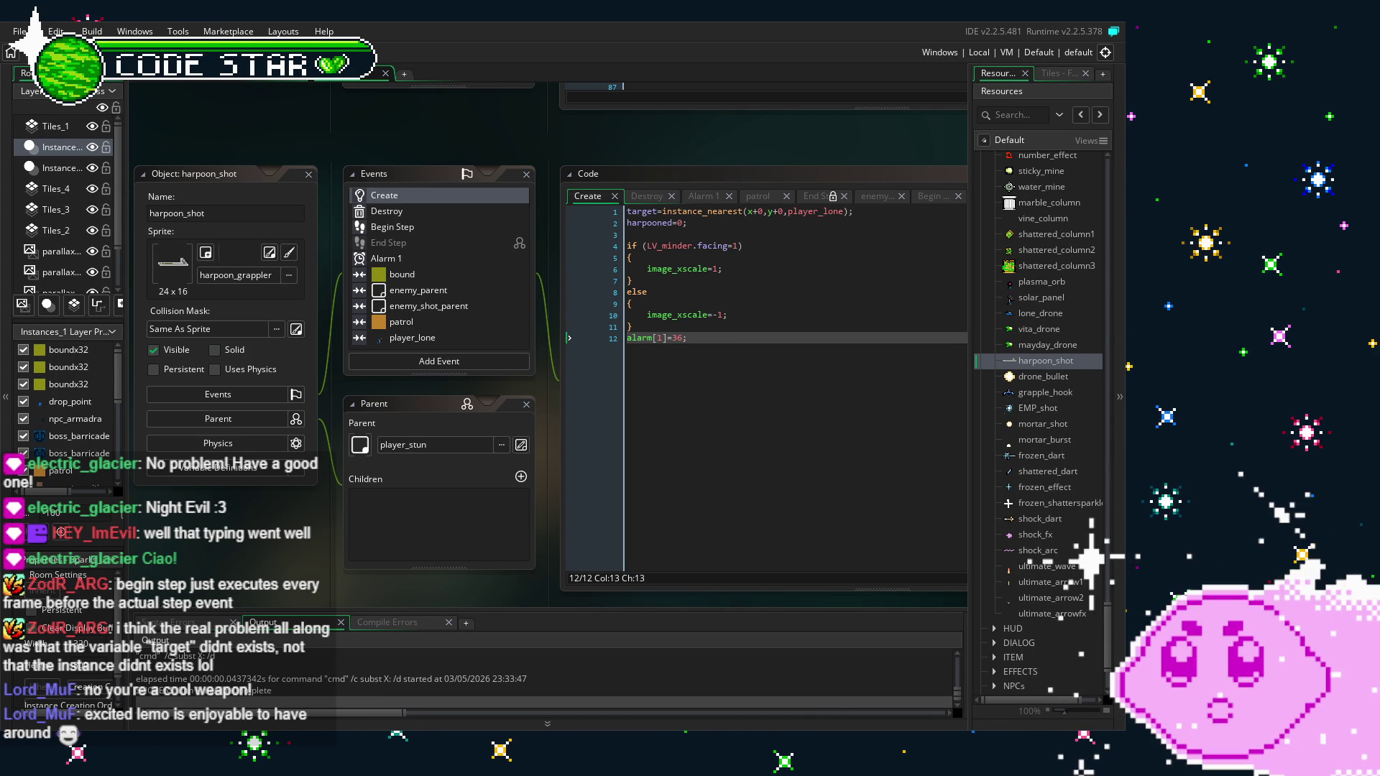
pyautogui.moveTo(429, 364)
pyautogui.mouseDown()
pyautogui.moveTo(471, 316)
pyautogui.moveTo(422, 348)
pyautogui.mouseUp()
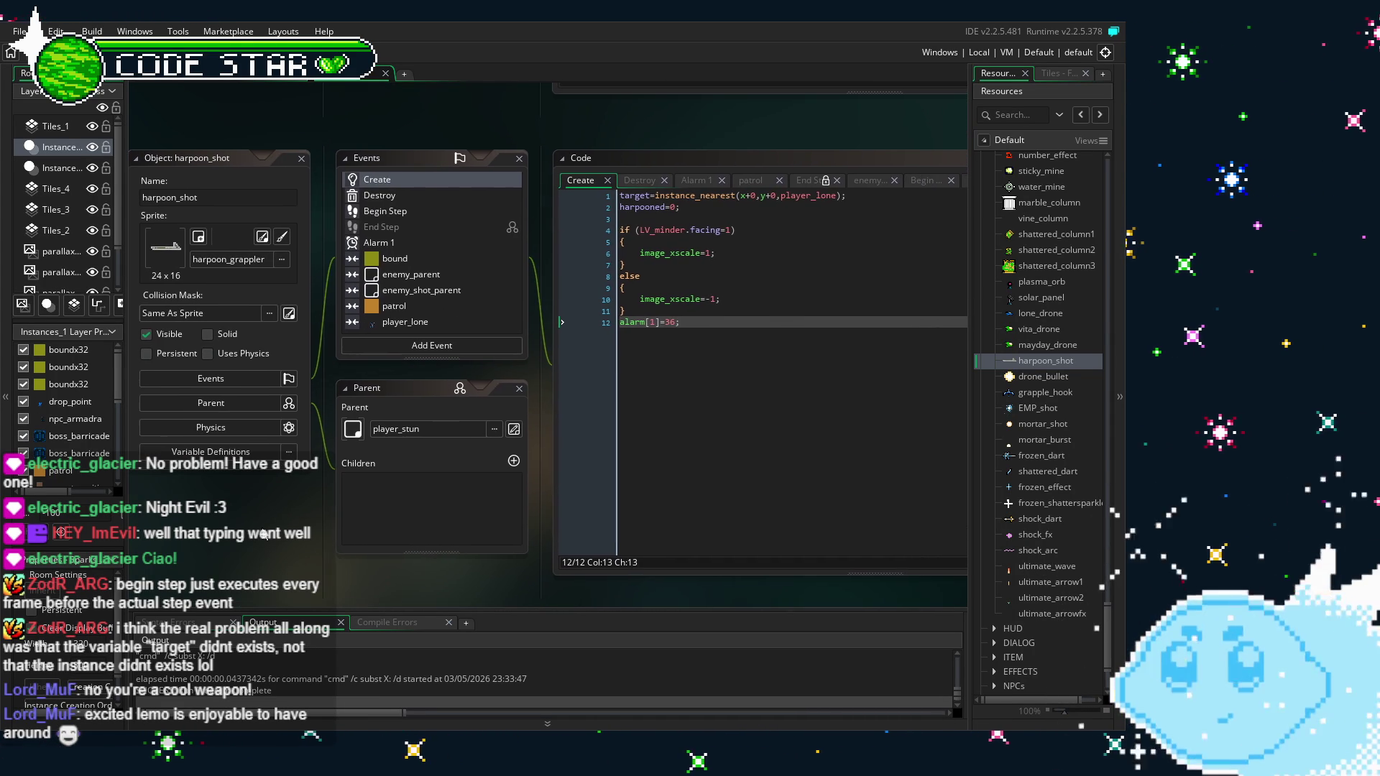
pyautogui.click(409, 274)
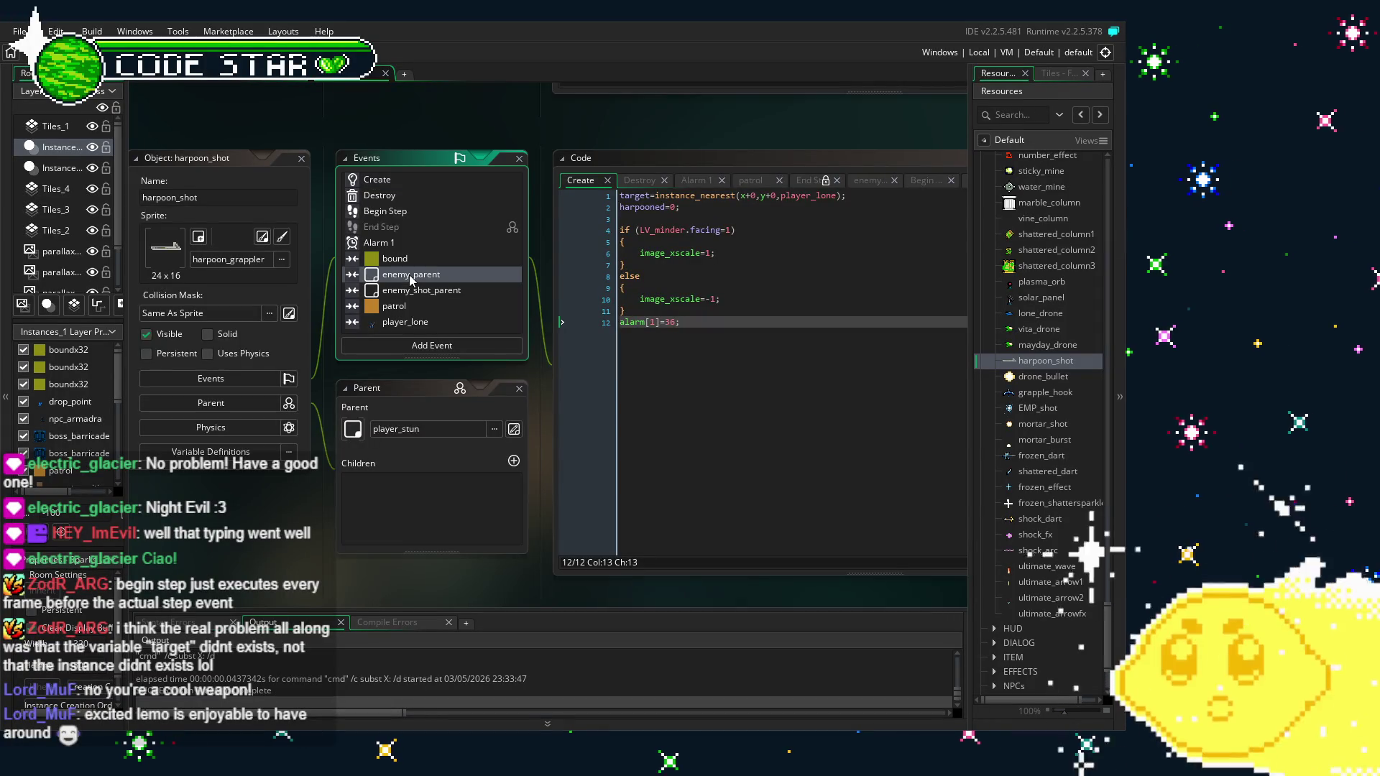
pyautogui.scroll(-1, 409, 275)
pyautogui.scroll(2, 409, 276)
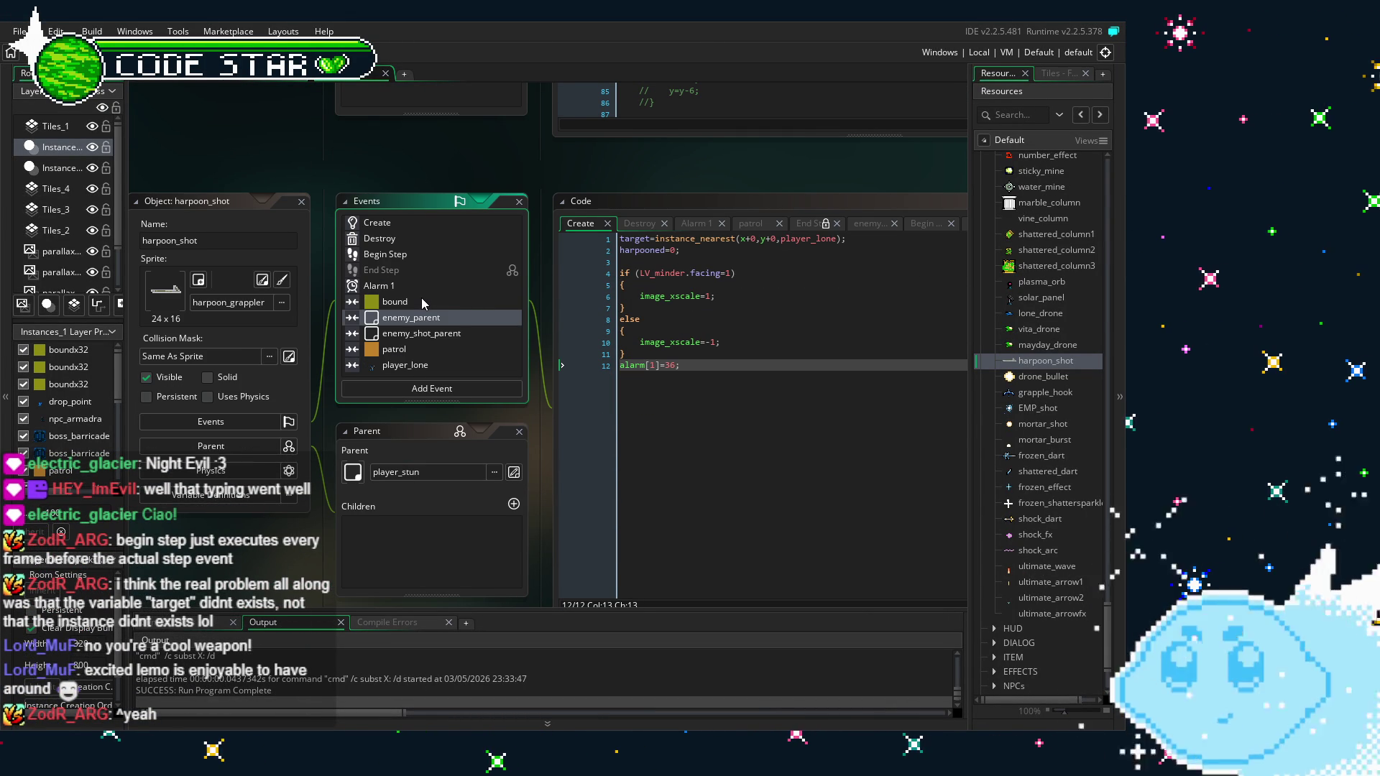
pyautogui.click(430, 227)
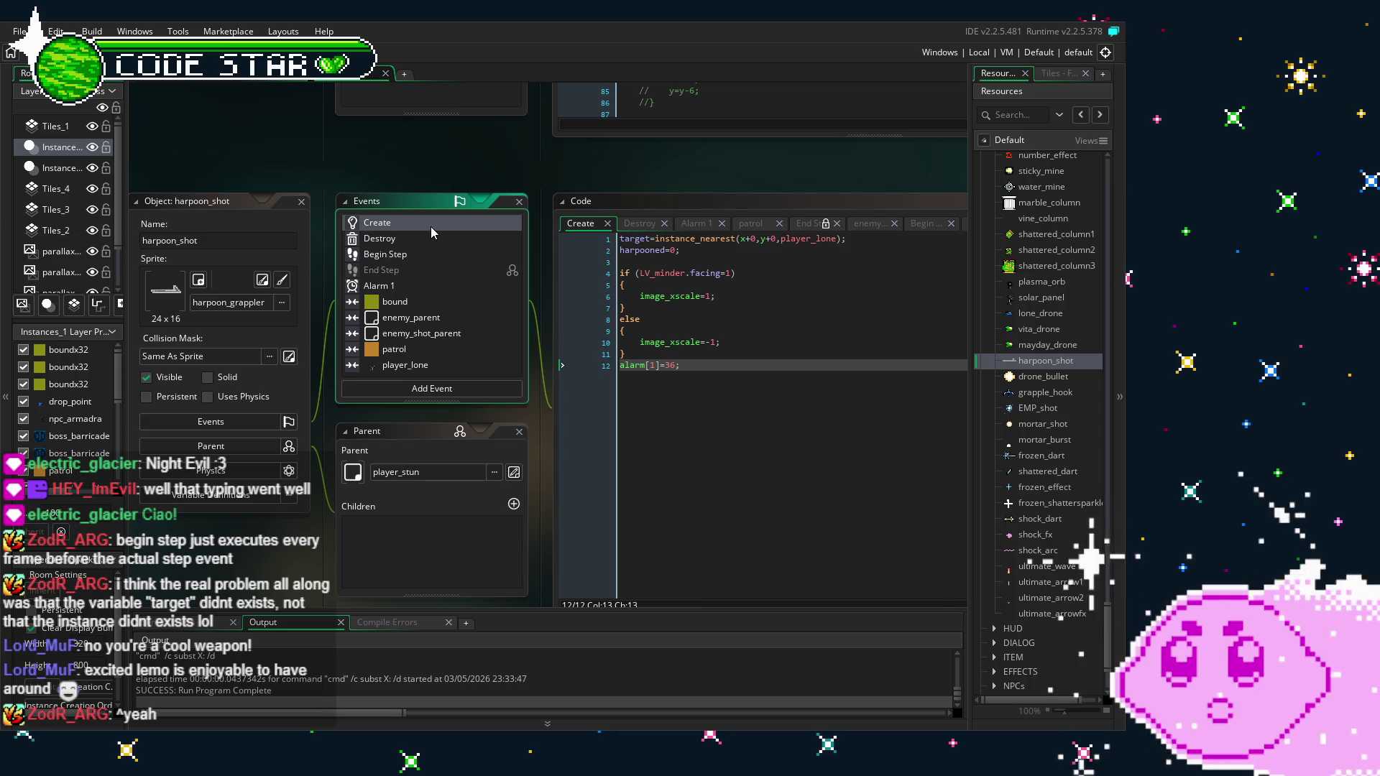
pyautogui.click(248, 79)
pyautogui.click(338, 74)
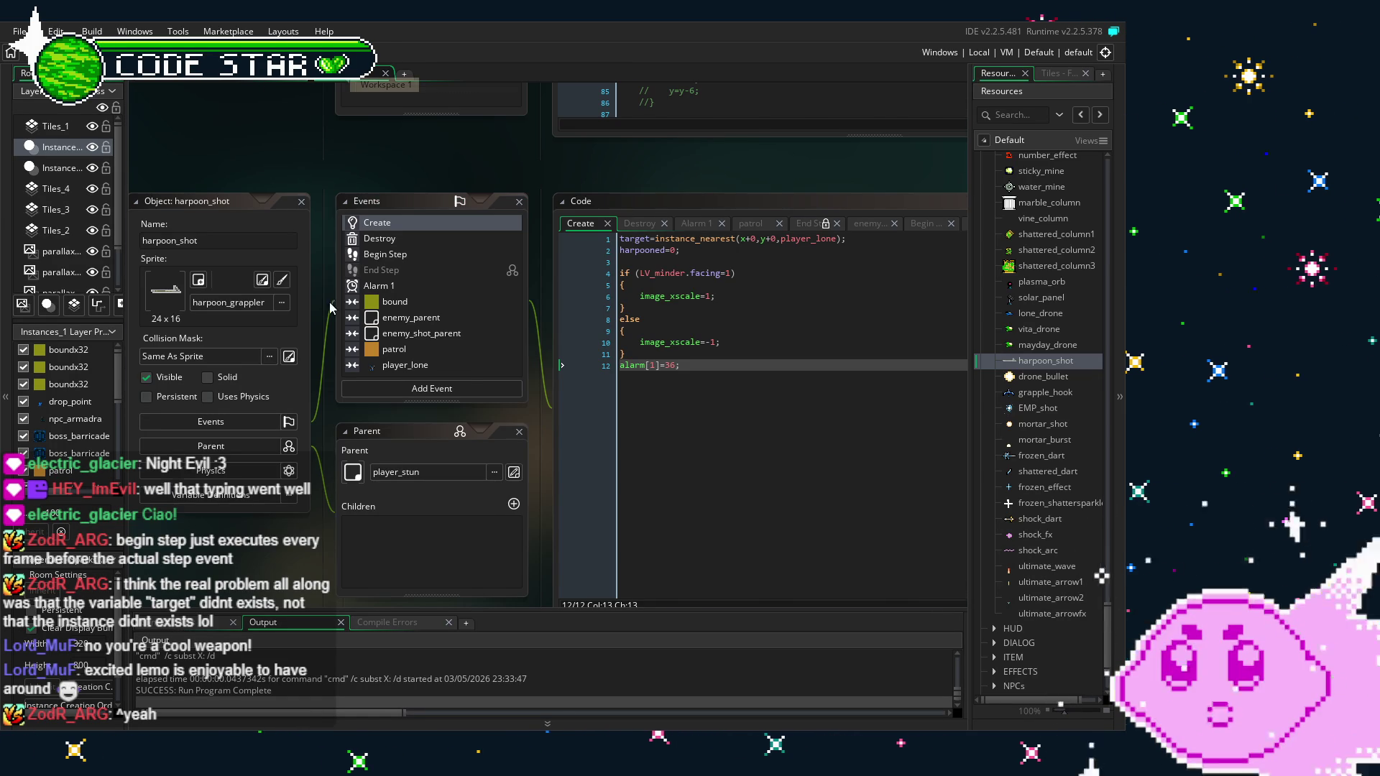